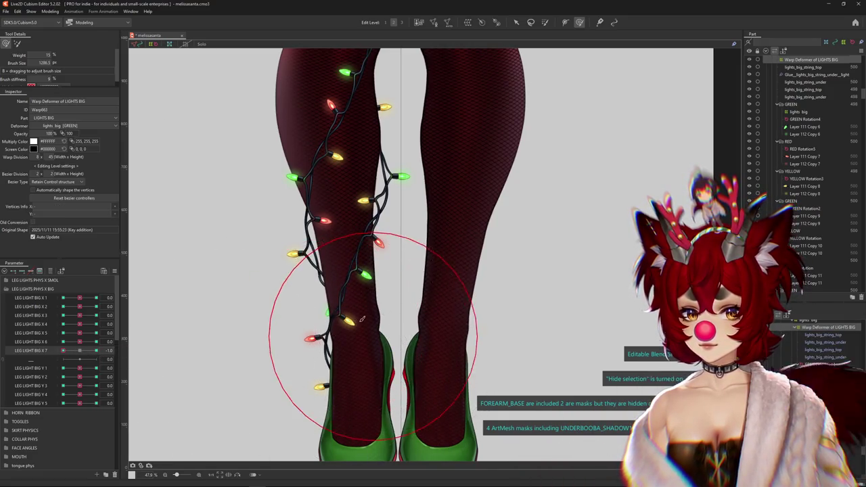
Brush the lower light strand into the LEG LIGHT BIG X 7 -1.0 pose.
left_click_drag(333, 313, 270, 311)
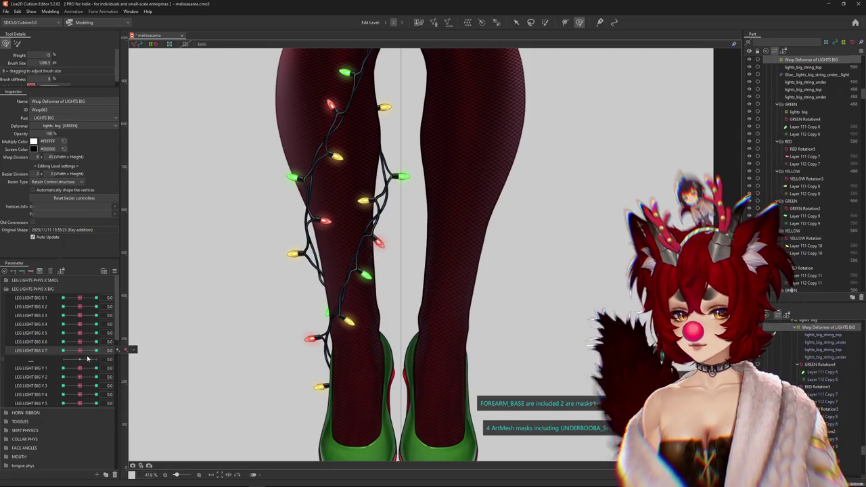
left_click(30, 369)
scroll(290, 294, "down", 3)
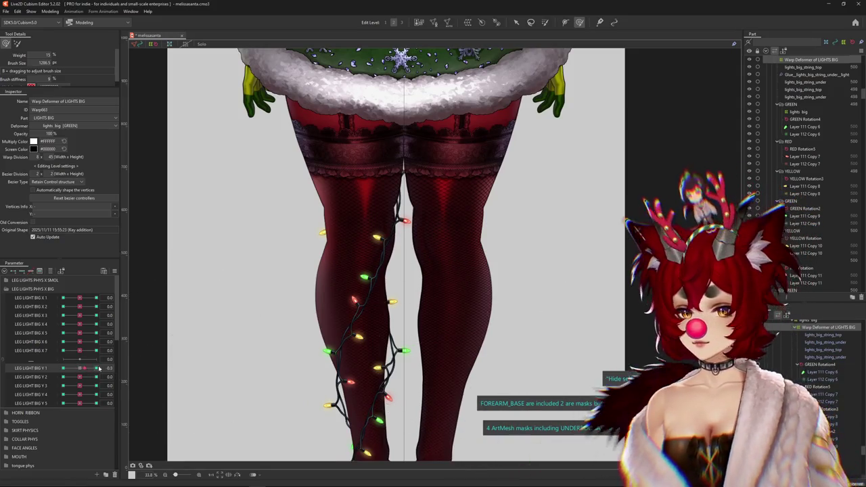
Resize the deform brush to fit the strand and bring LEG LIGHT BIG Y 1 to -1.0.
left_click_drag(391, 185, 383, 221)
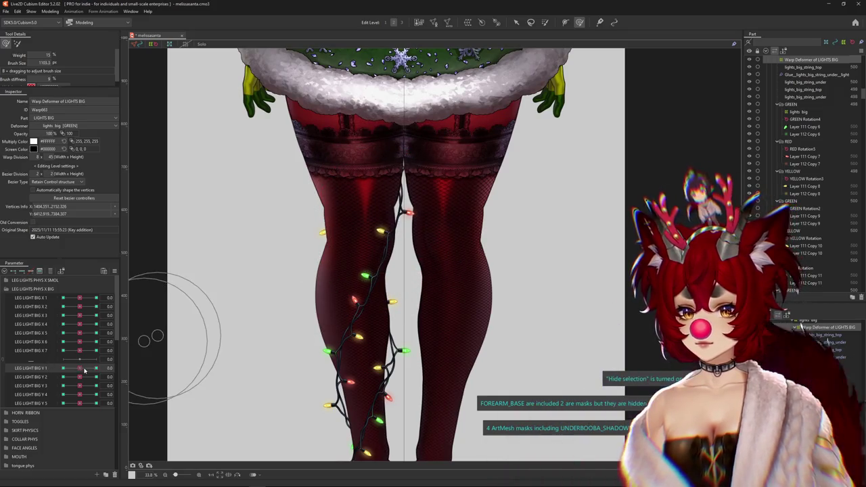
left_click_drag(390, 209, 402, 216)
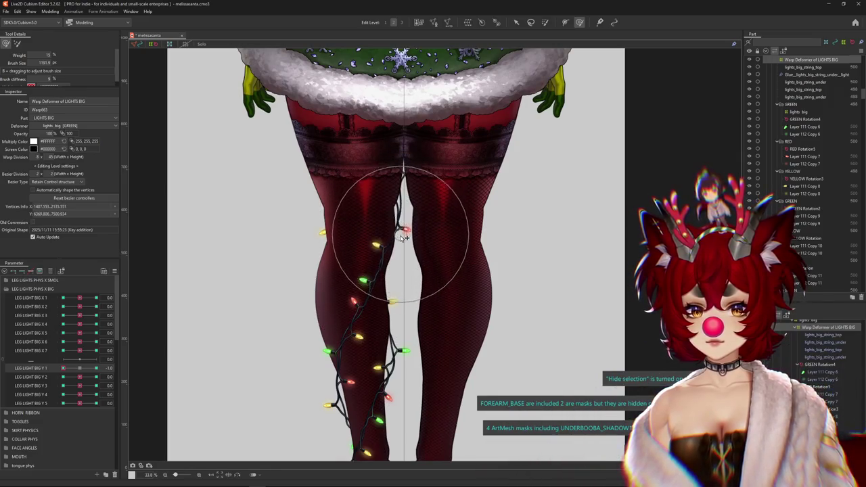
left_click_drag(66, 370, 81, 369)
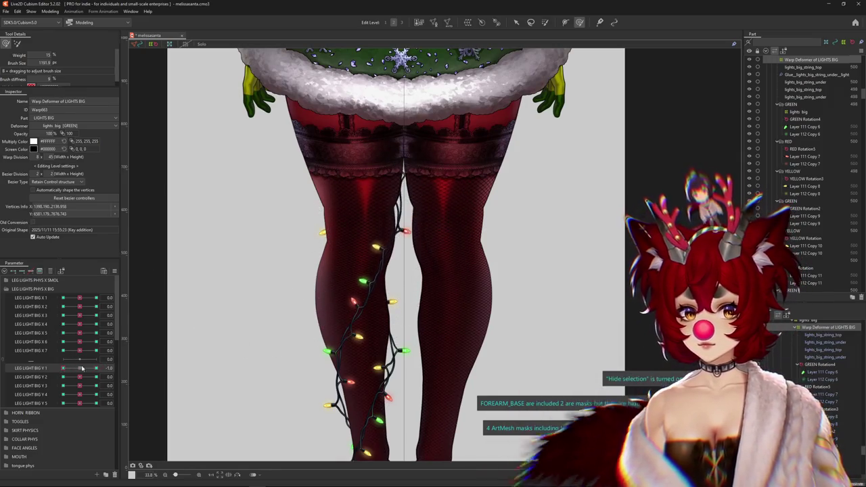
left_click_drag(153, 260, 224, 164)
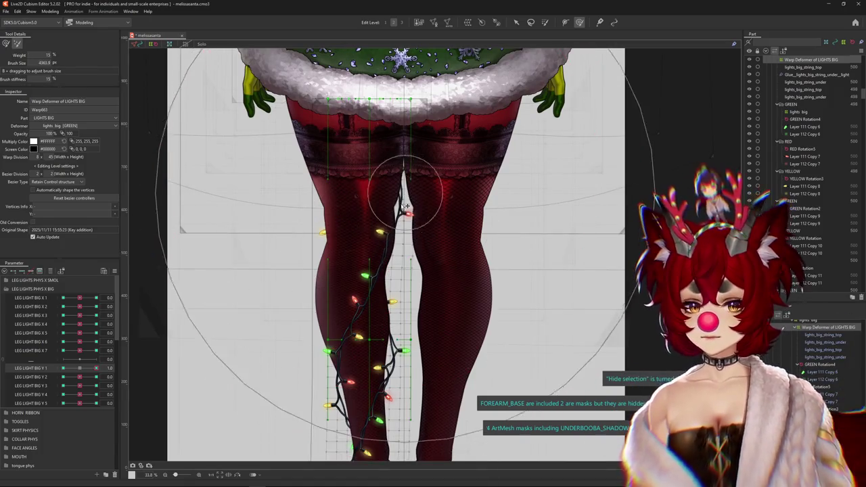
left_click_drag(83, 367, 63, 367)
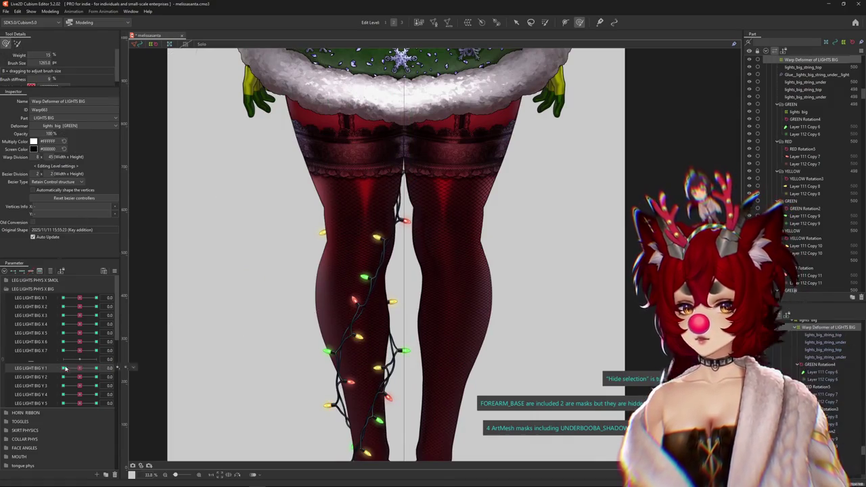
left_click_drag(397, 251, 377, 251)
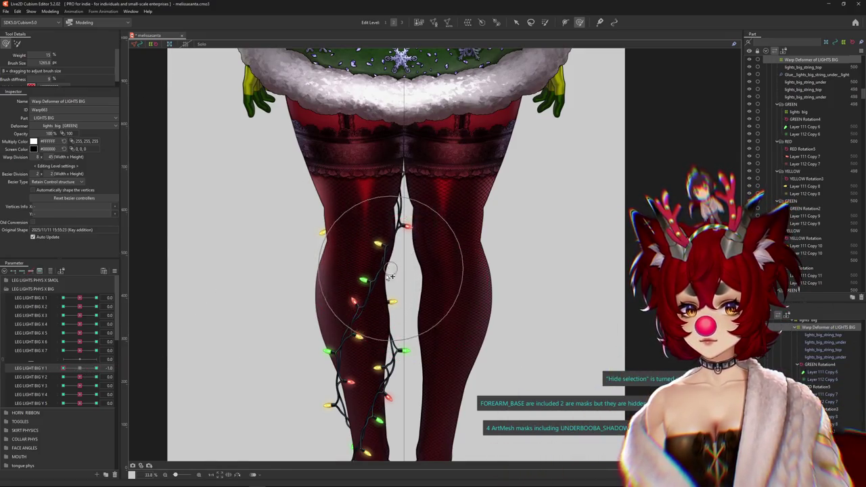
Push the strand up at LEG LIGHT BIG Y 1 +1.0 and shape LEG LIGHT BIG Y 3's ±1.0 poses.
left_click_drag(63, 367, 115, 361)
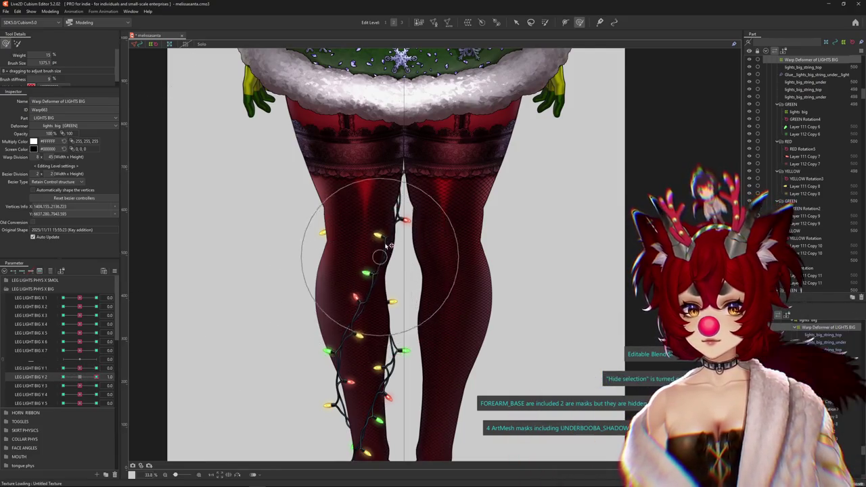
left_click_drag(357, 281, 368, 251)
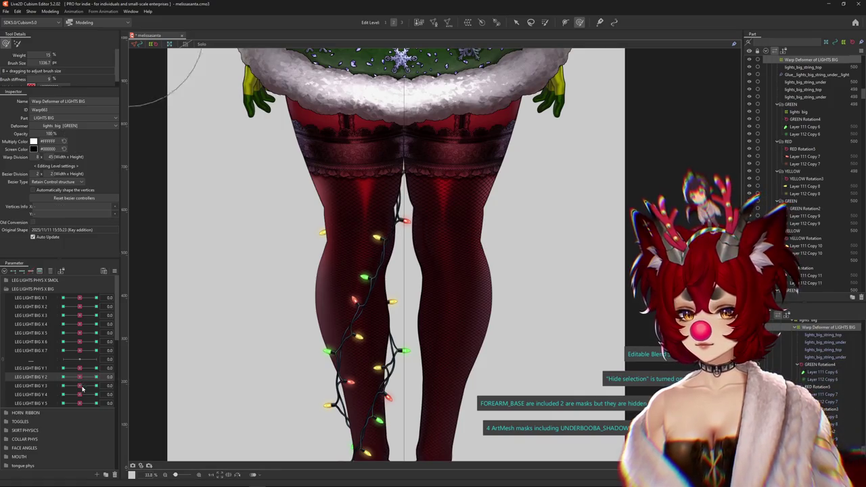
left_click_drag(81, 388, 96, 386)
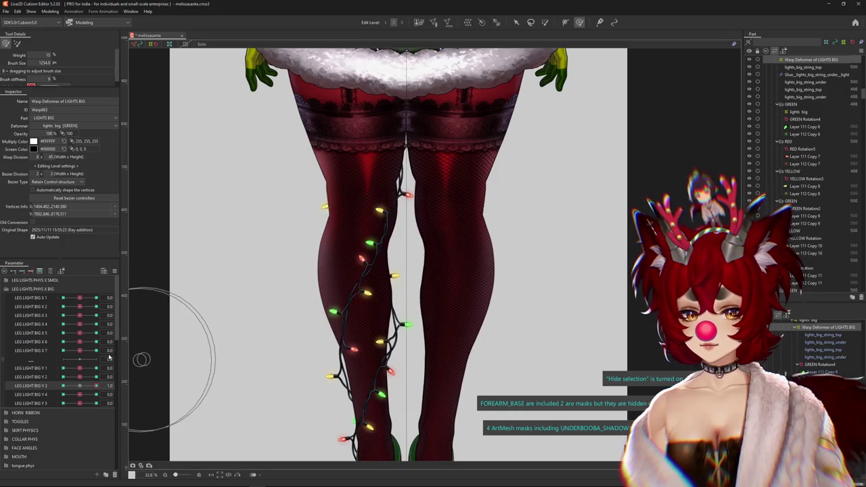
left_click_drag(80, 390, 69, 395)
left_click_drag(370, 297, 353, 288)
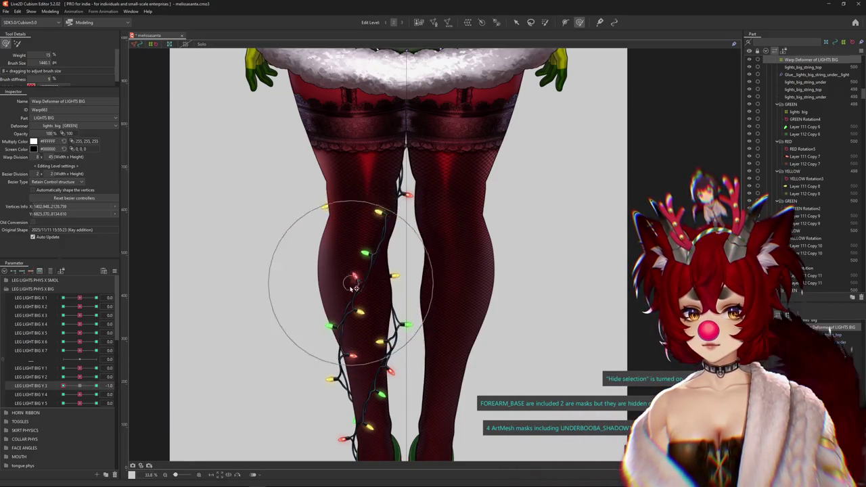
left_click_drag(63, 386, 94, 387)
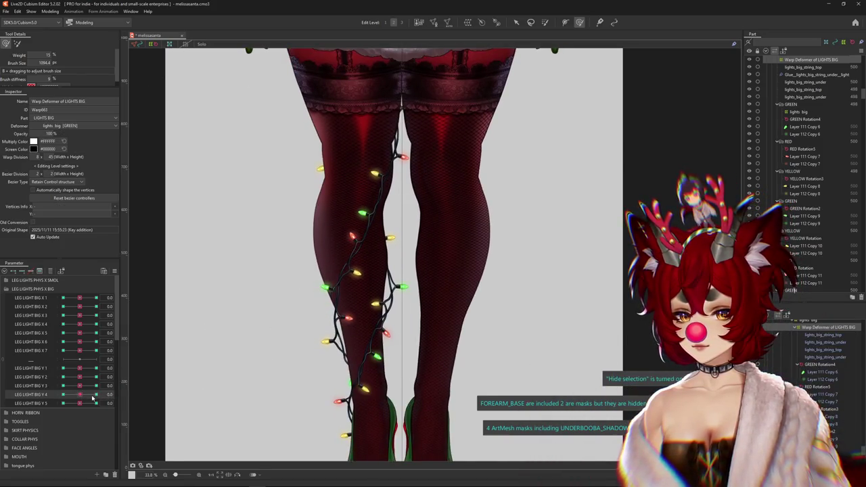
Shape the lights for LEG LIGHT BIG Y 4 at -1.0 and Y 5 at +1.0, pushing the strand down.
left_click_drag(337, 298, 360, 273)
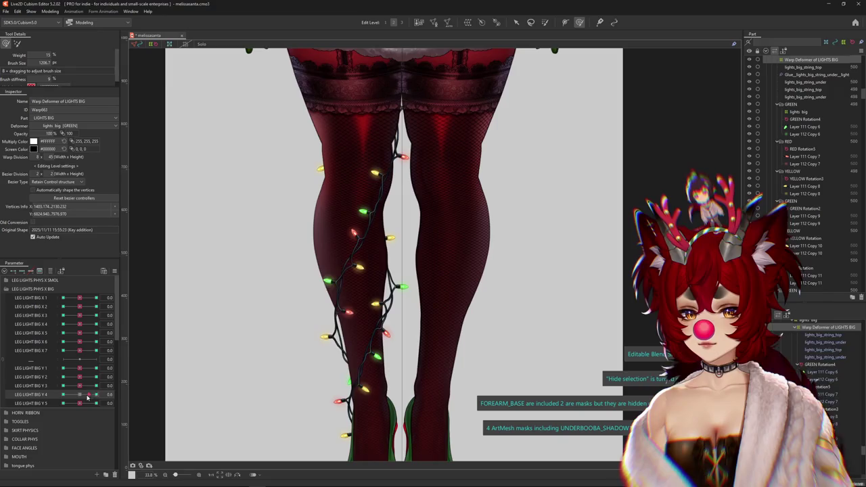
left_click_drag(87, 398, 63, 395)
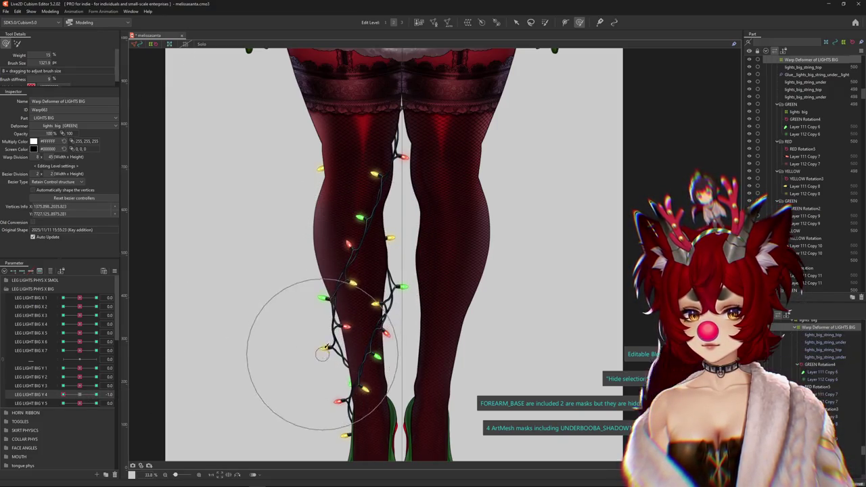
left_click_drag(322, 353, 324, 350)
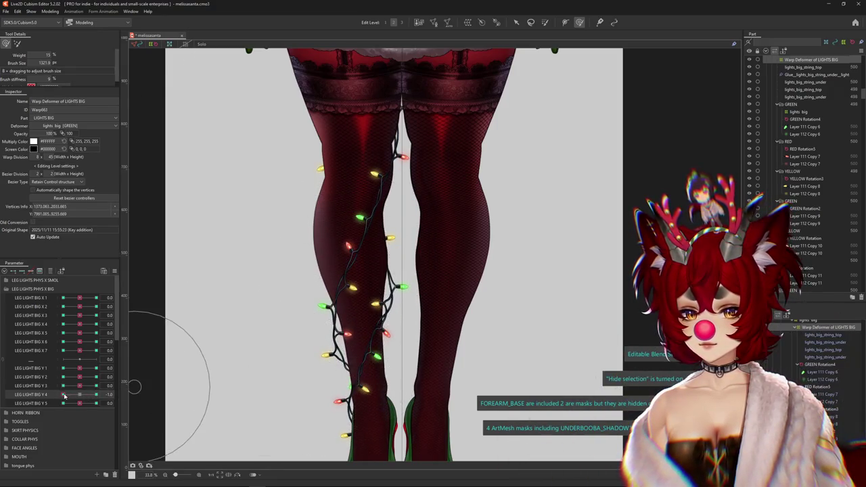
left_click(95, 404)
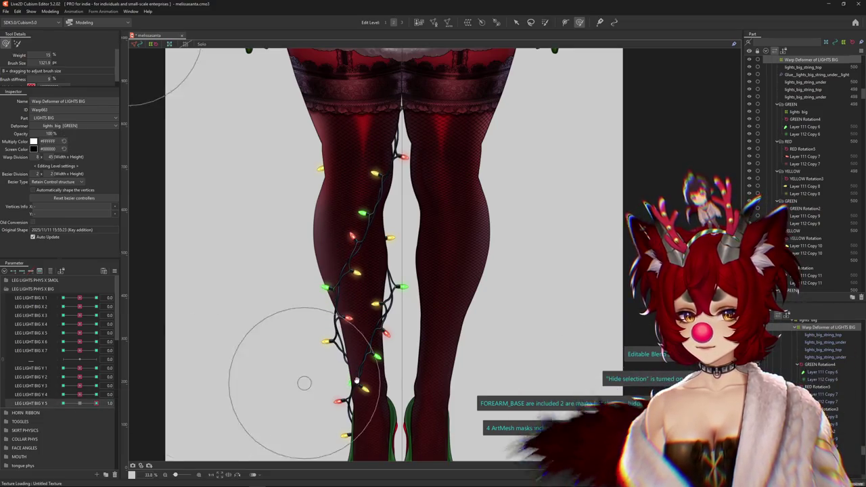
scroll(304, 381, "down", 2)
left_click_drag(352, 325, 300, 253)
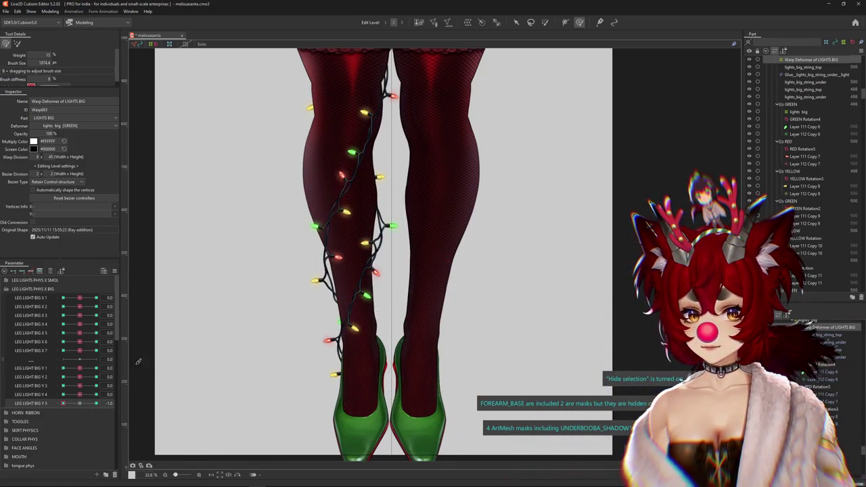
left_click_drag(338, 223, 332, 325)
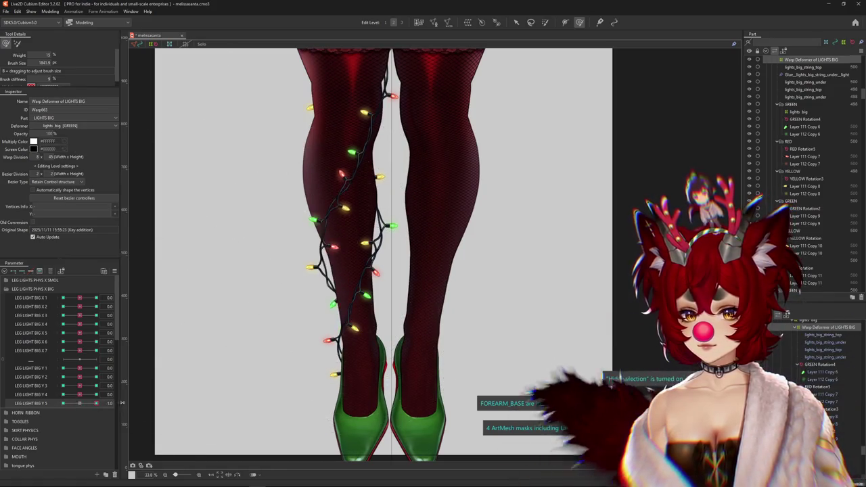
Refine the LEG LIGHT BIG Y 4 and Y 5 keyforms, moving lights down and slightly right.
left_click_drag(68, 407, 39, 407)
left_click(95, 394)
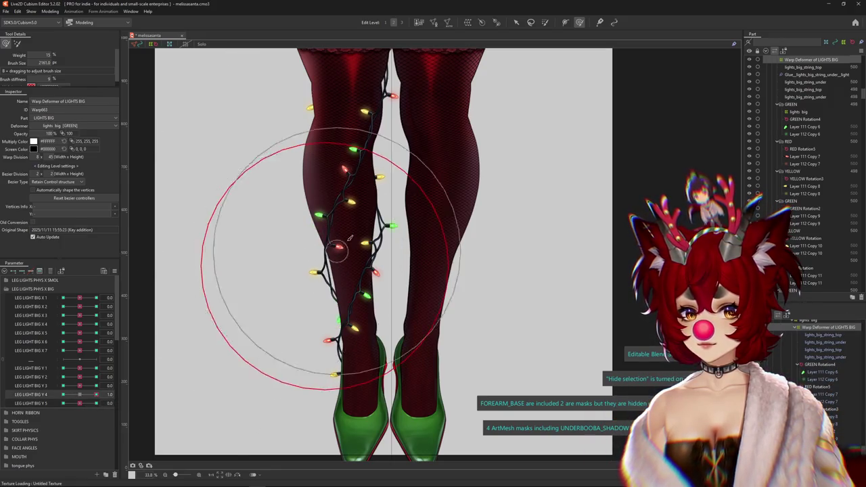
left_click_drag(95, 395, 63, 394)
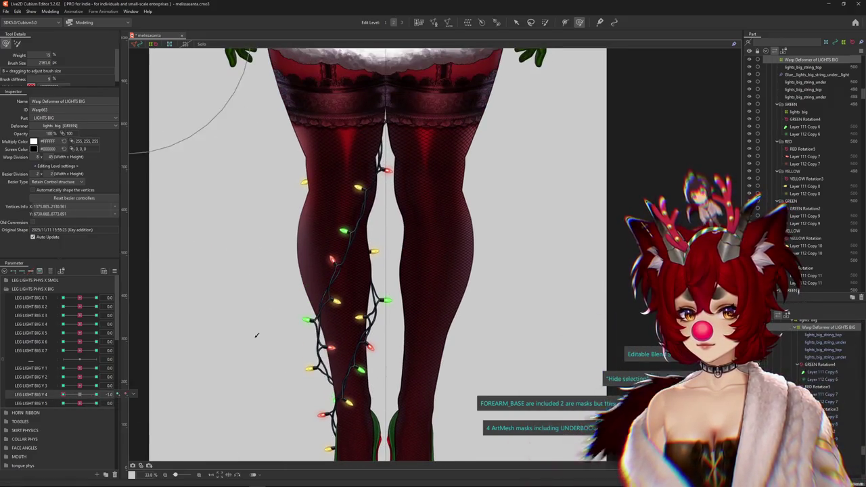
left_click_drag(334, 283, 336, 308)
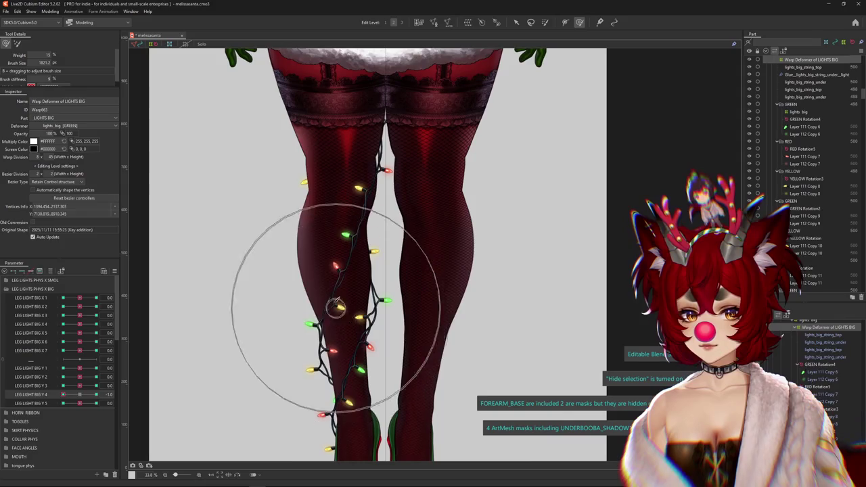
left_click(95, 403)
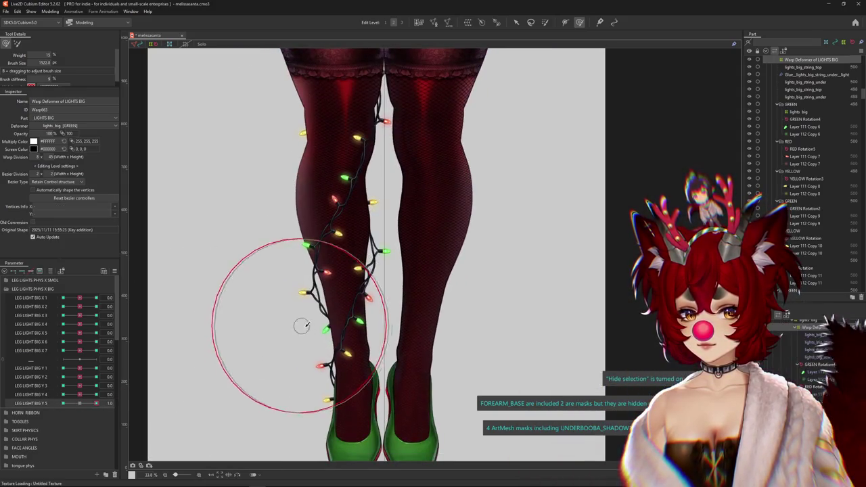
left_click_drag(283, 291, 308, 274)
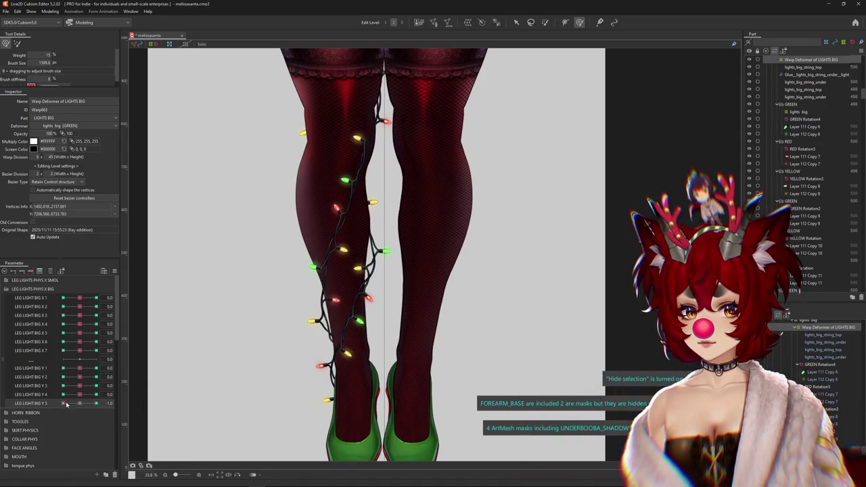
Reshape the lights for the LEG LIGHT BIG Y 3, Y 2 and Y 1 keyforms.
left_click(95, 386)
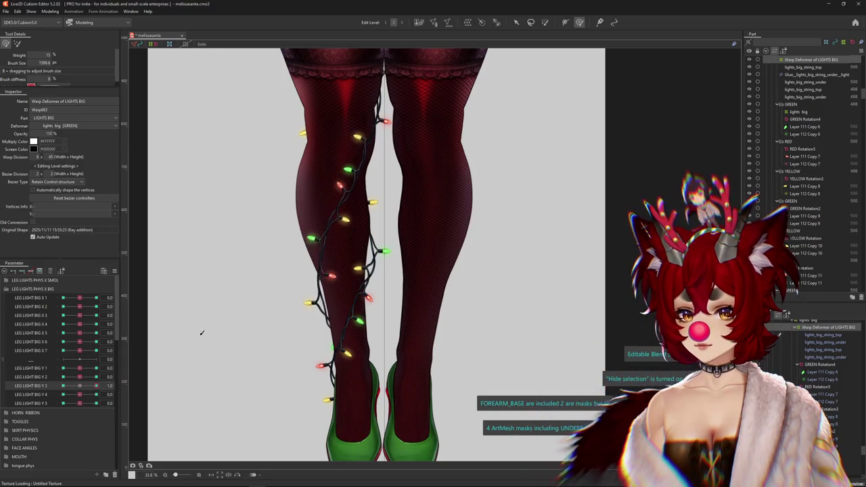
left_click_drag(331, 198, 315, 192)
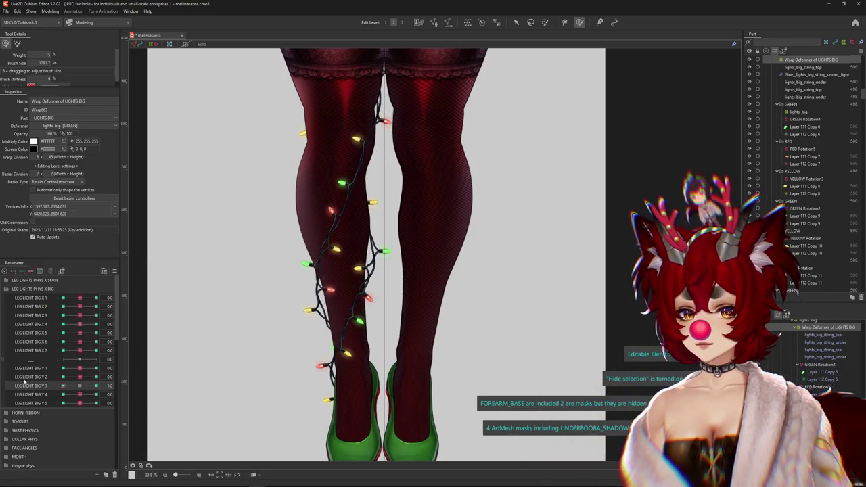
left_click(96, 377)
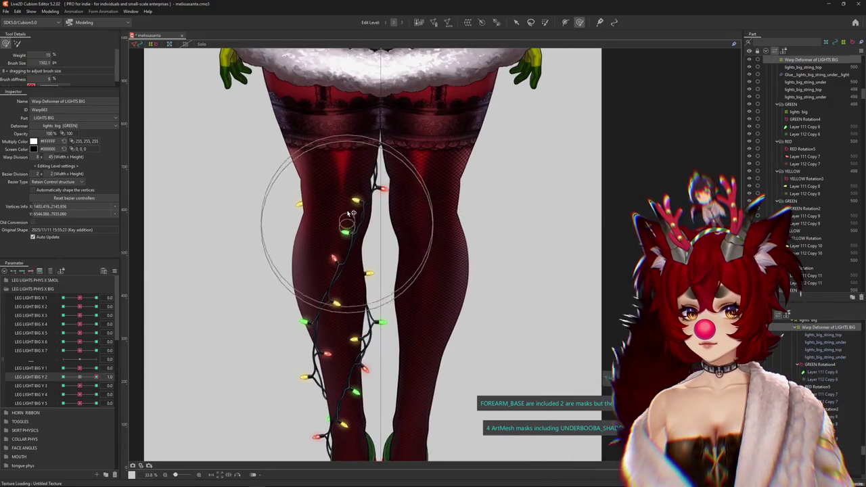
left_click(63, 377)
left_click_drag(327, 254, 349, 252)
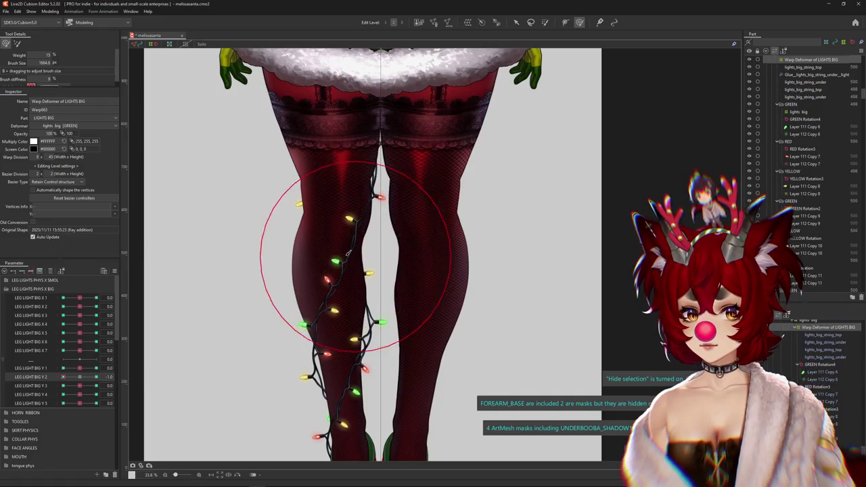
left_click(95, 368)
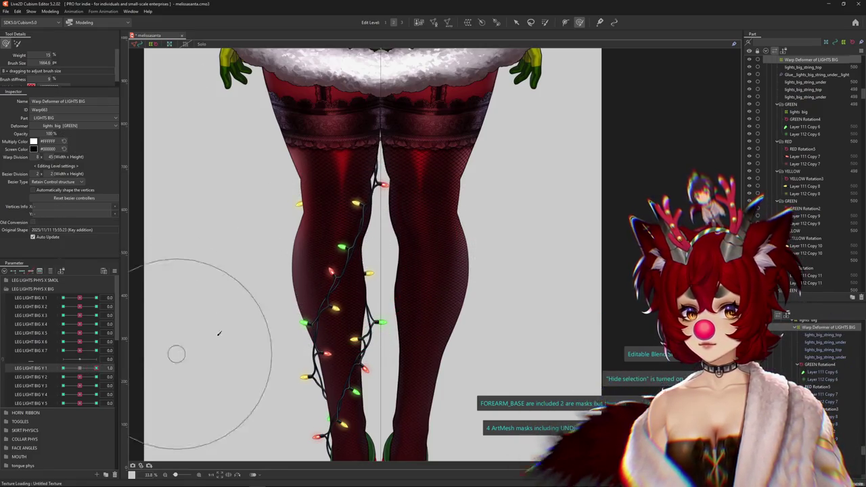
left_click_drag(308, 291, 379, 207)
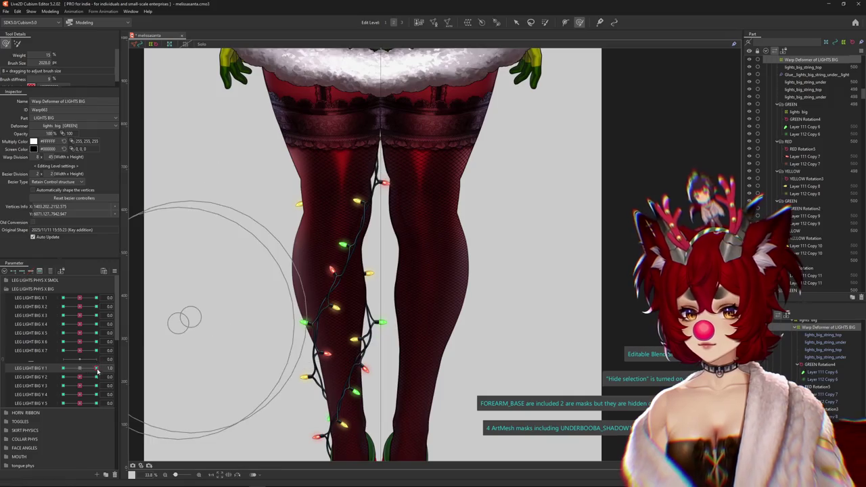
left_click_drag(98, 368, 63, 368)
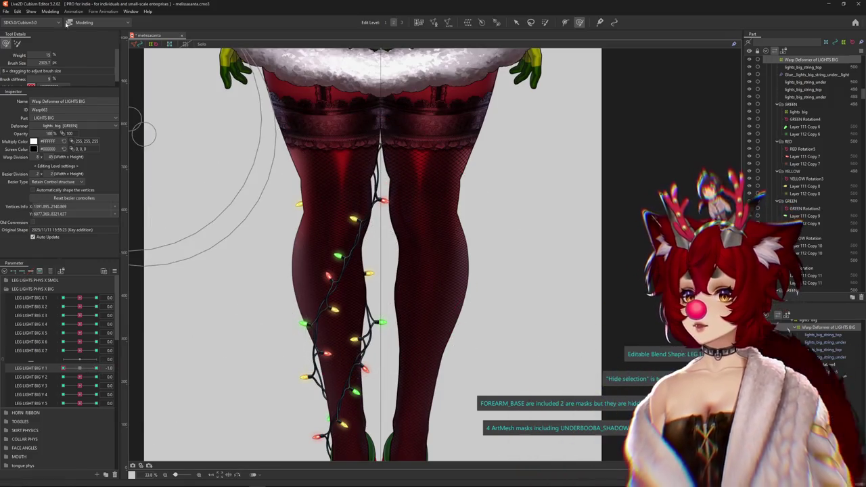
left_click(50, 11)
Duplicate the light smol x physics group as light big x.
left_click(63, 162)
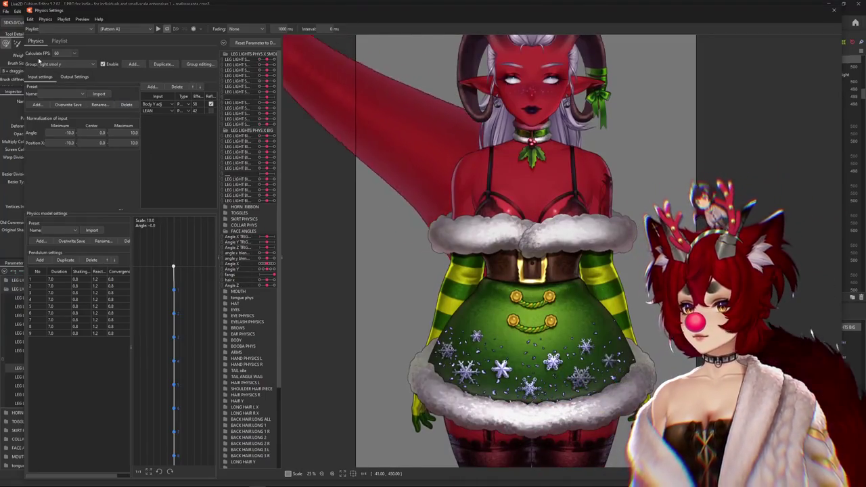
left_click(74, 63)
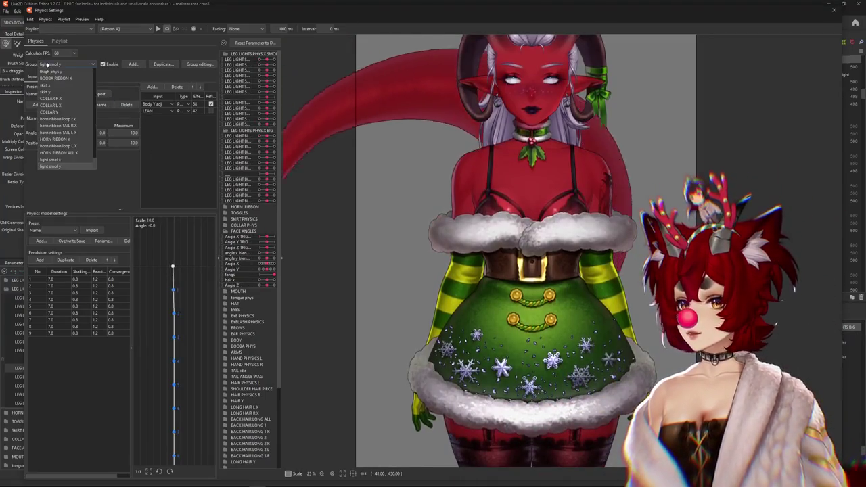
left_click(65, 160)
type("light big x")
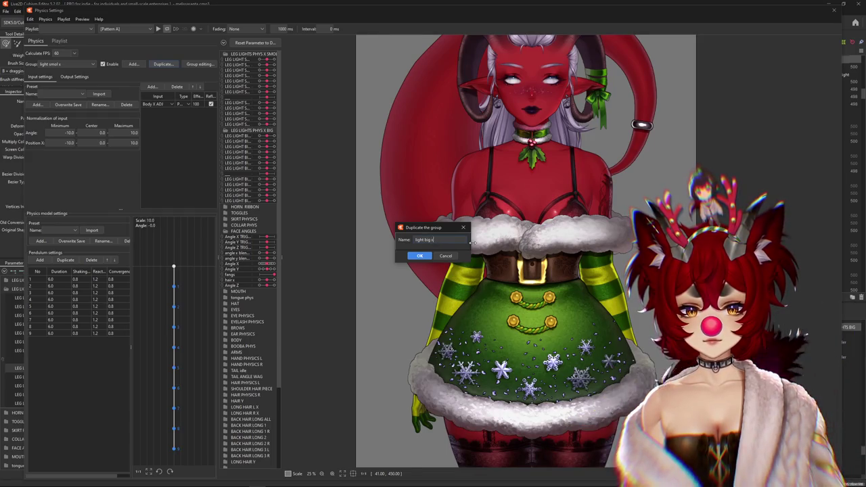
key("Return")
Replace the copied small-light outputs with LEG LIGHT BIG X 1–7.
left_click(75, 76)
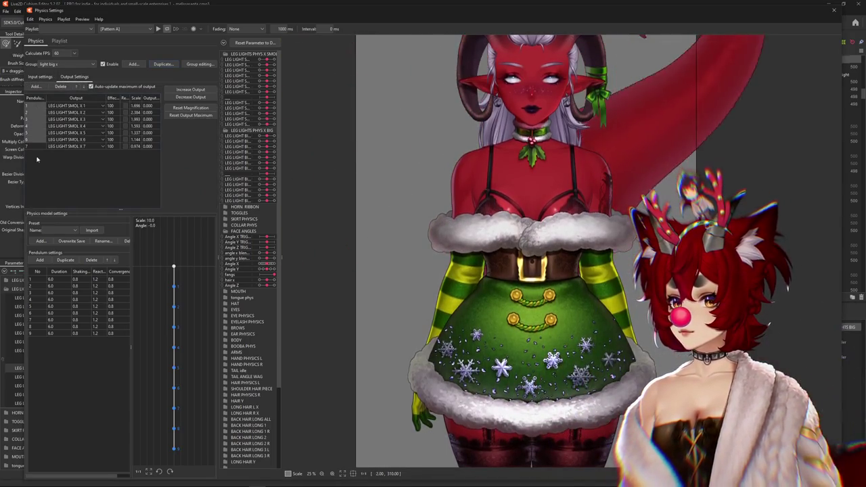
key("Delete")
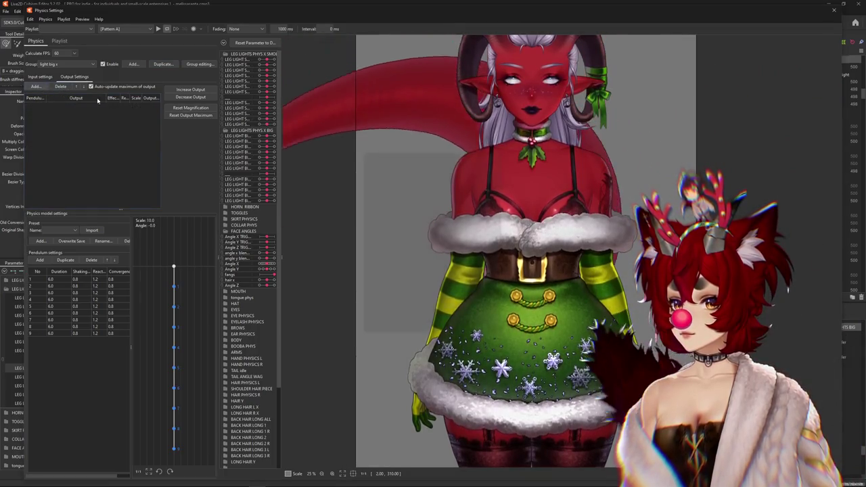
left_click(35, 87)
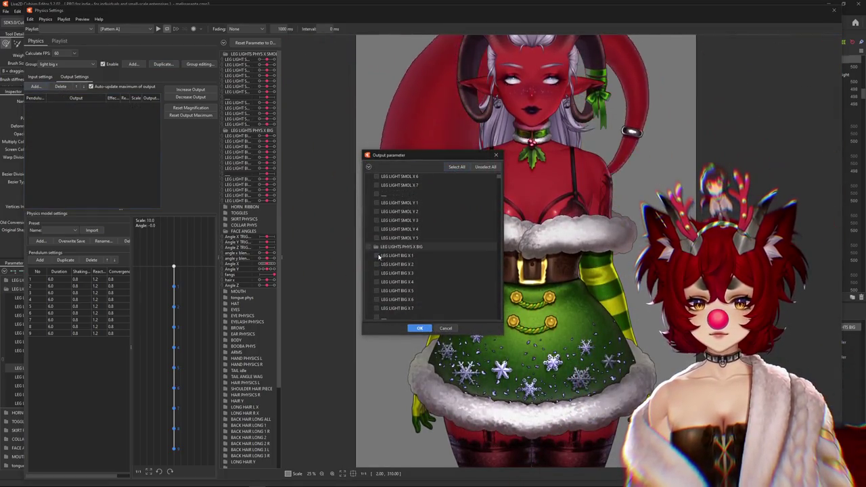
left_click_drag(378, 256, 378, 307)
left_click(419, 329)
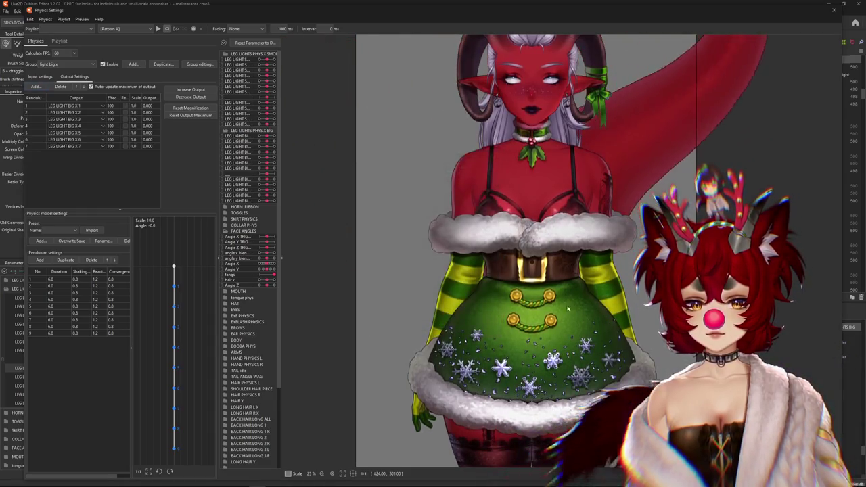
scroll(568, 309, "down", 3)
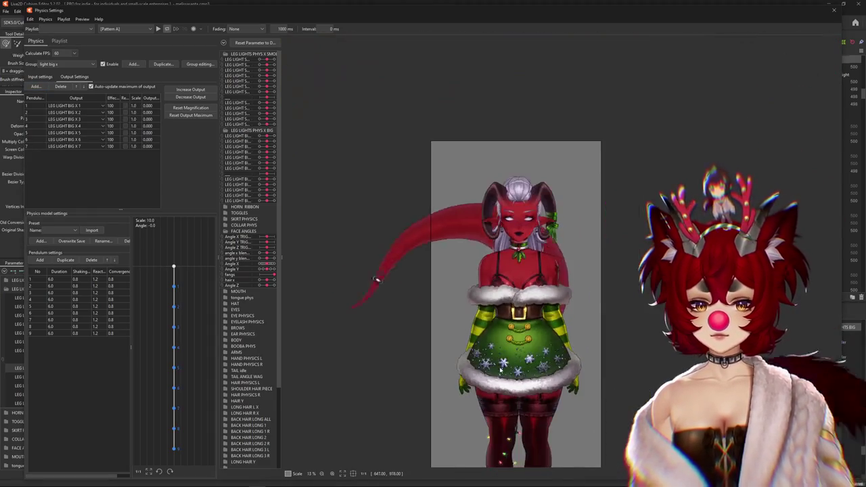
Set every light big x pendulum duration from 6.0 to 8.0.
scroll(545, 268, "up", 3)
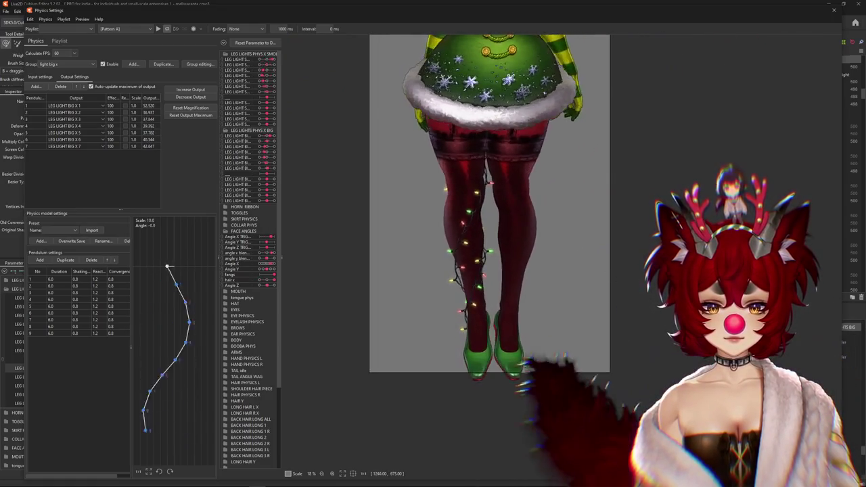
scroll(580, 236, "up", 2)
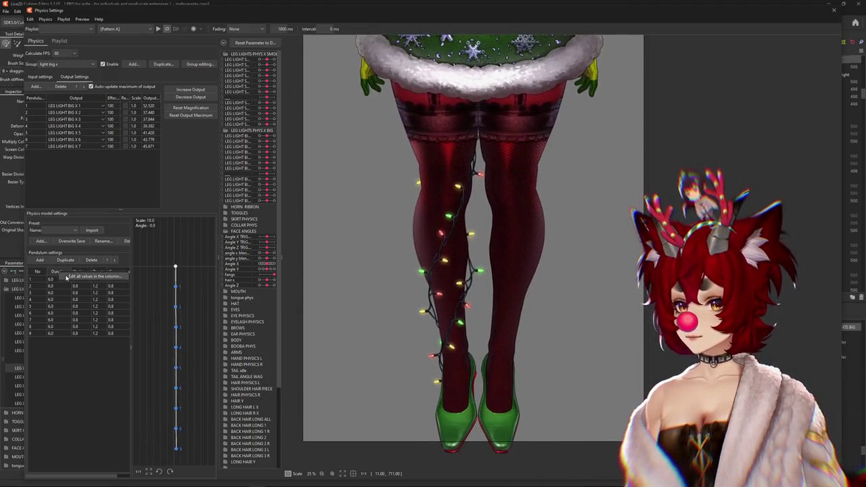
left_click(66, 277)
type("8")
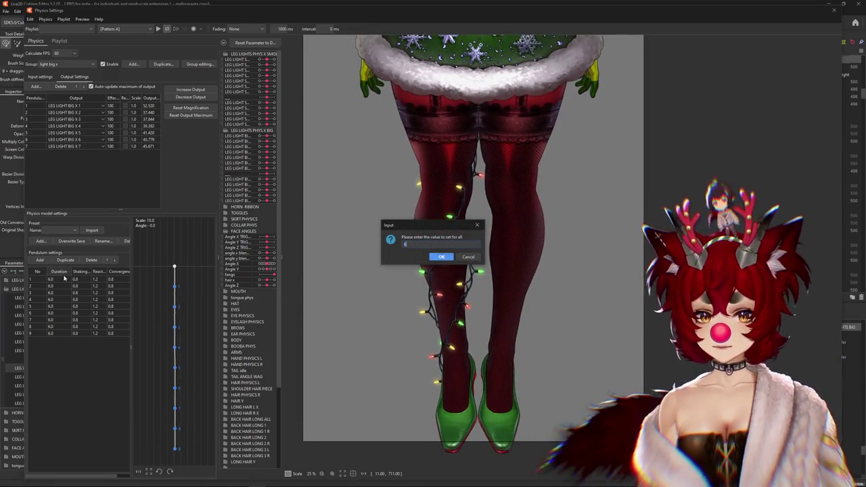
key("Return")
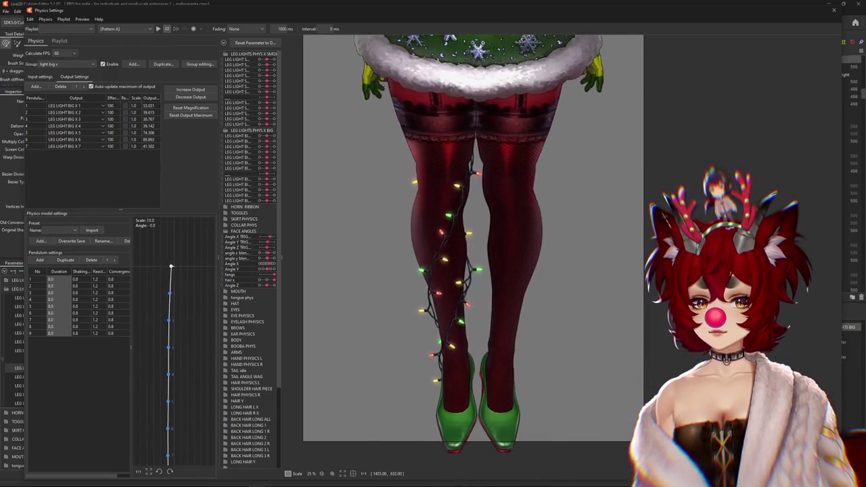
Set all pendulum reactions to 1.1 and review the group's Body X input and outputs.
left_click(99, 272)
key("Return")
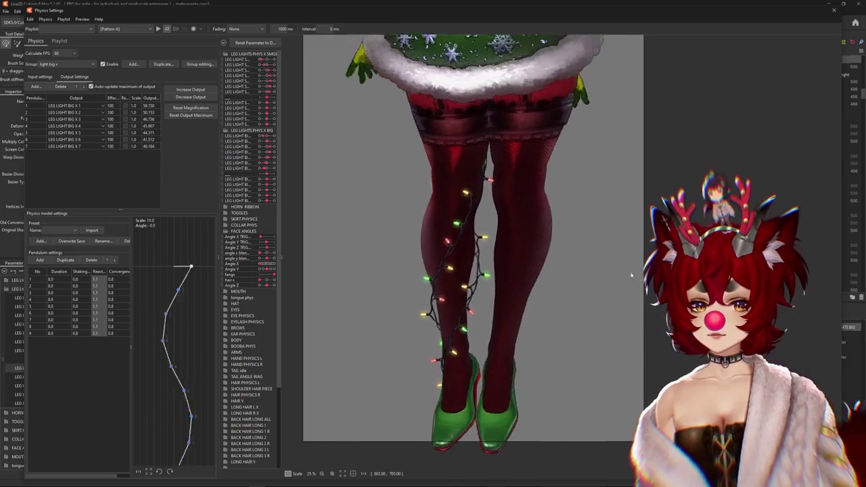
left_click(40, 77)
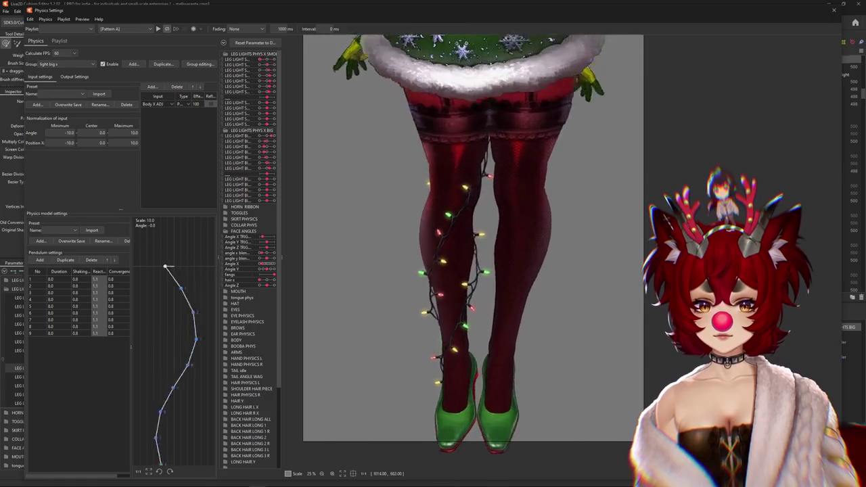
left_click(75, 76)
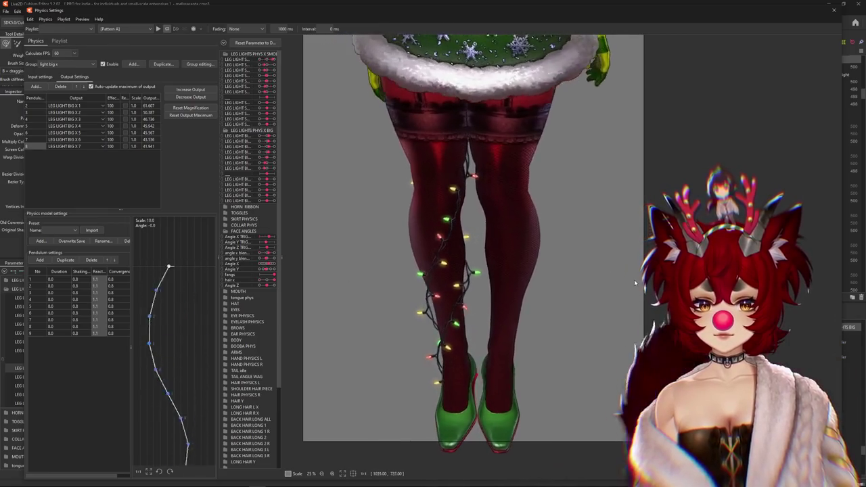
left_click(40, 76)
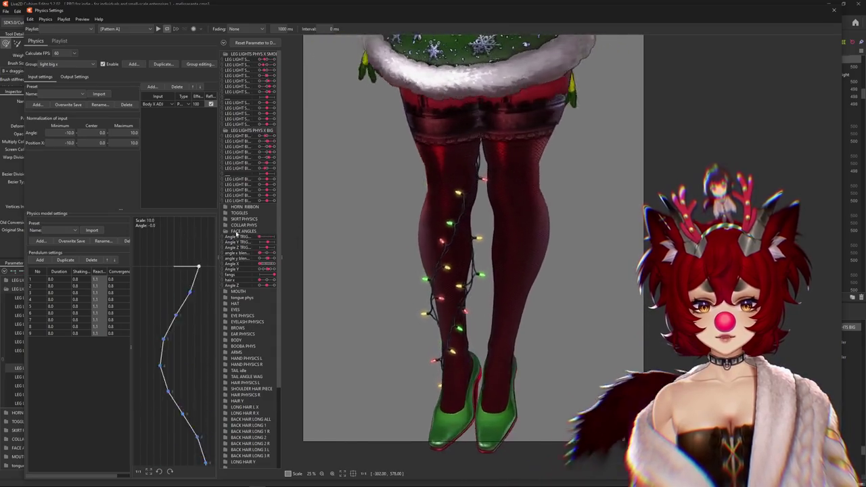
scroll(539, 251, "down", 2)
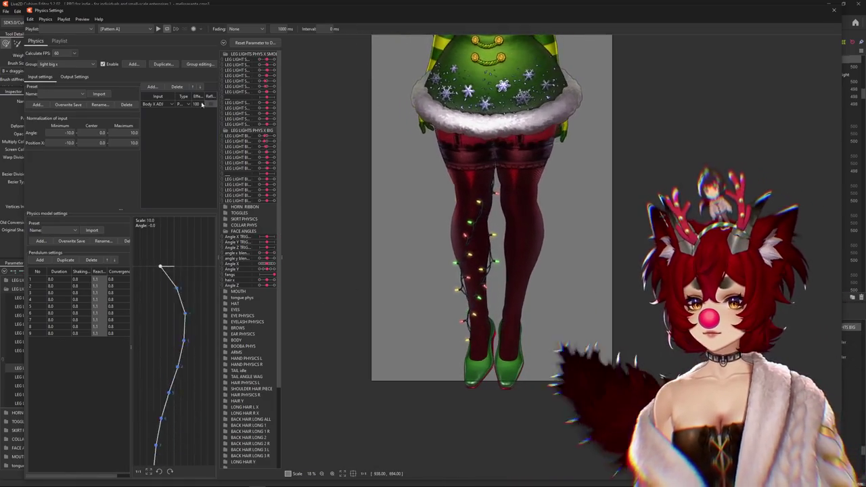
Duplicate the light smol y physics group as light big y.
left_click(66, 64)
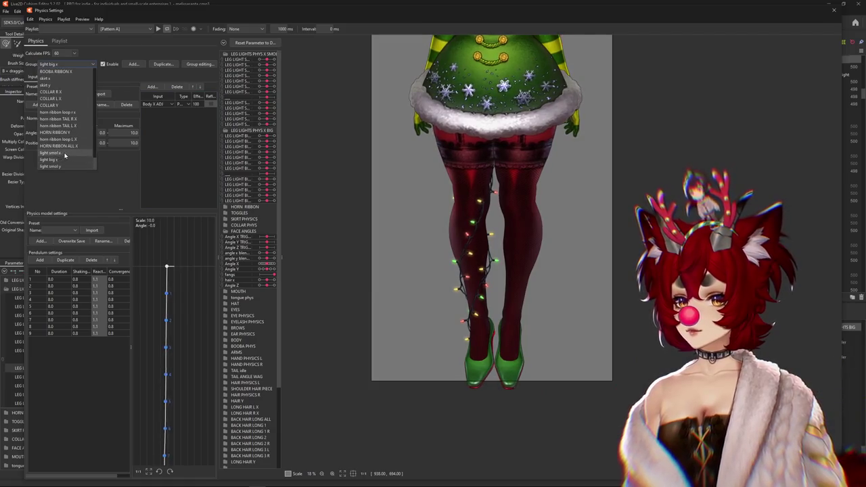
left_click(50, 166)
left_click(163, 63)
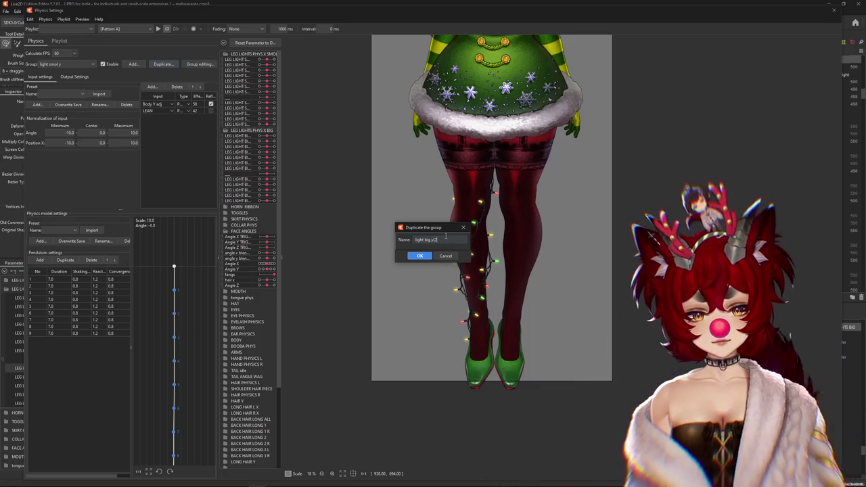
left_click(73, 76)
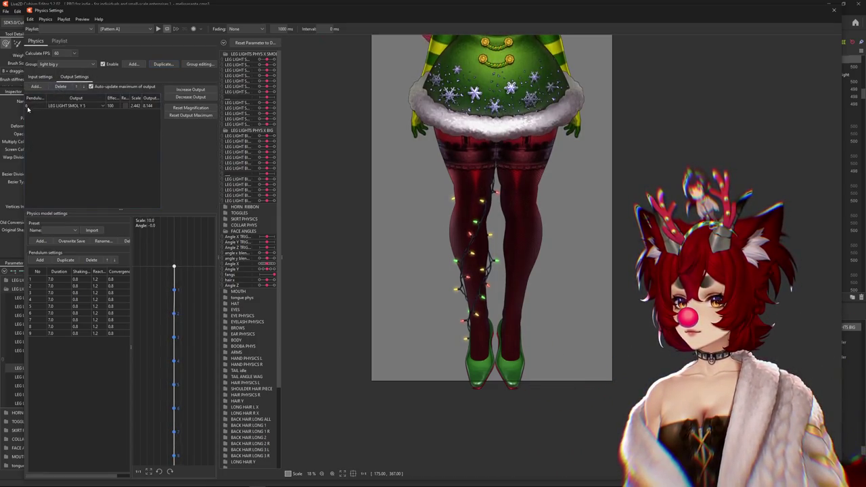
Replace the LEG LIGHT SMOL Y 5 output with LEG LIGHT BIG Y 1–5.
left_click(61, 87)
left_click(36, 86)
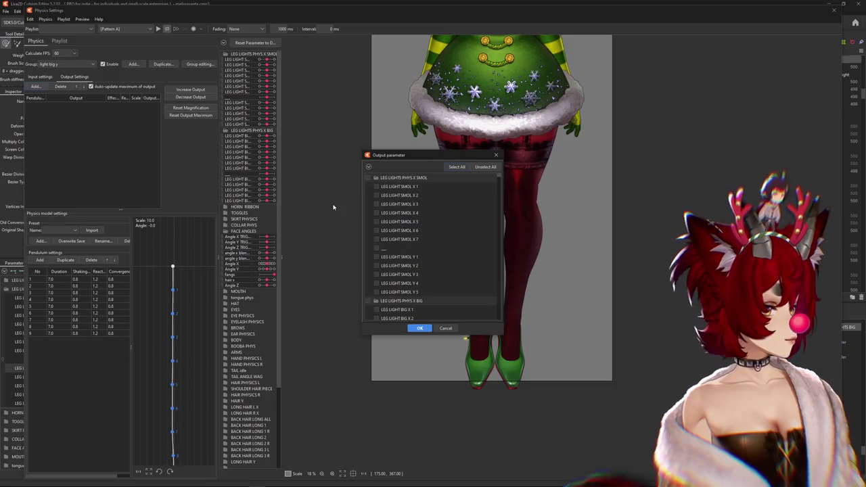
scroll(426, 230, "down", 5)
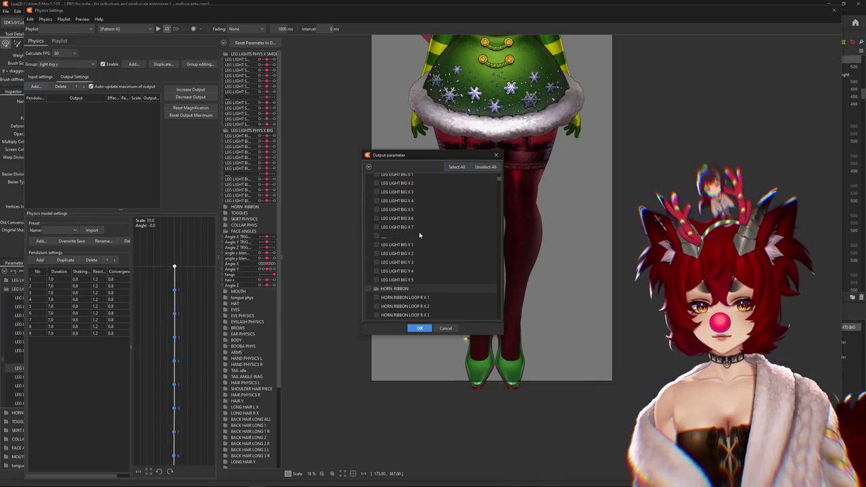
left_click(377, 245)
left_click(377, 253)
left_click(377, 262)
left_click(377, 270)
left_click(377, 280)
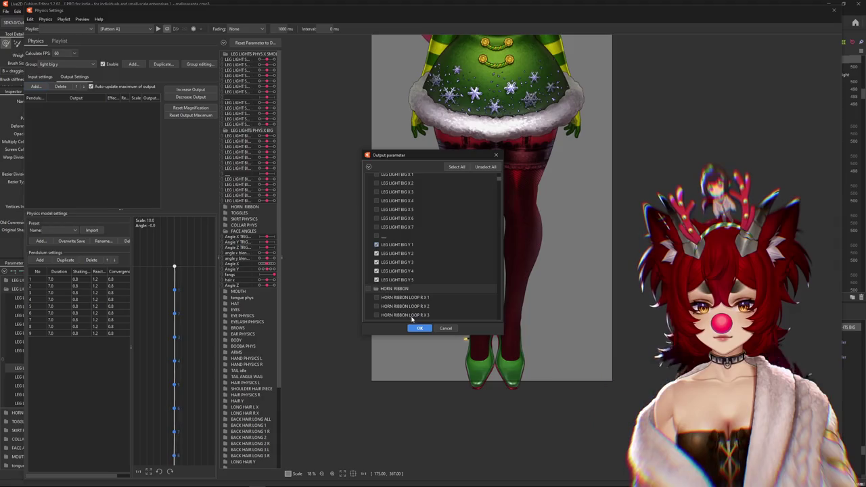
left_click(419, 328)
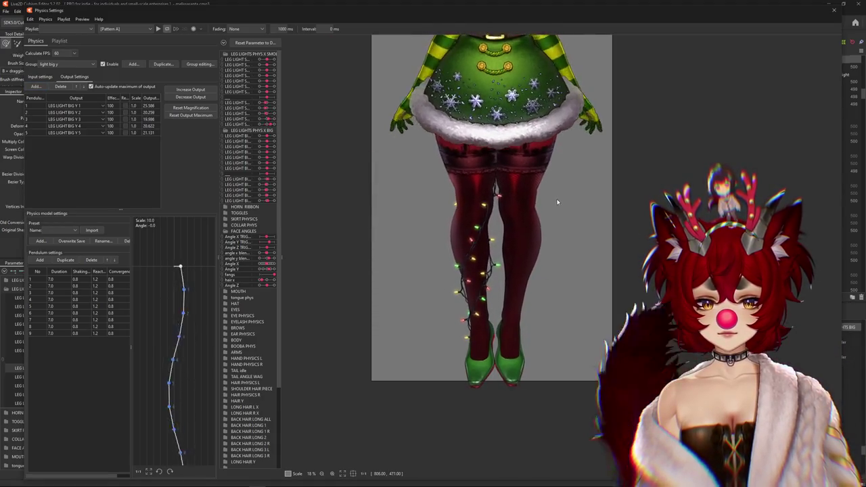
Give all light big y pendulums duration 10.0 and reaction 1.1.
left_click(59, 271)
double_click(68, 279)
type("10")
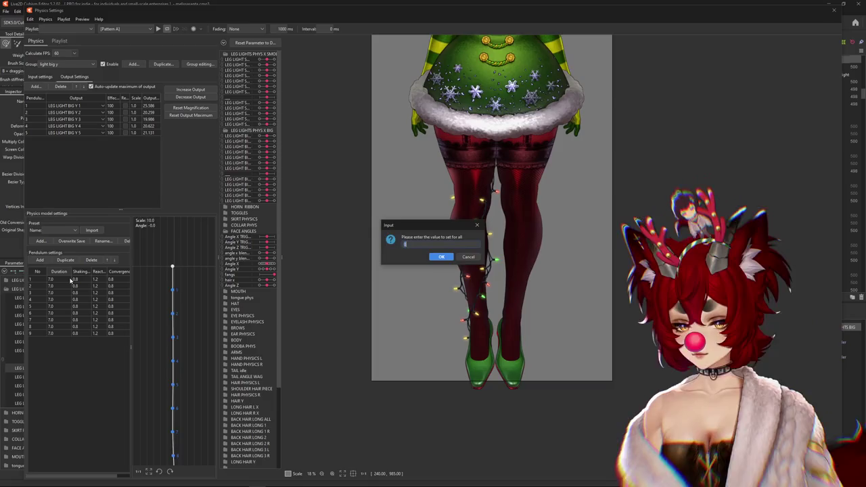
key("Return")
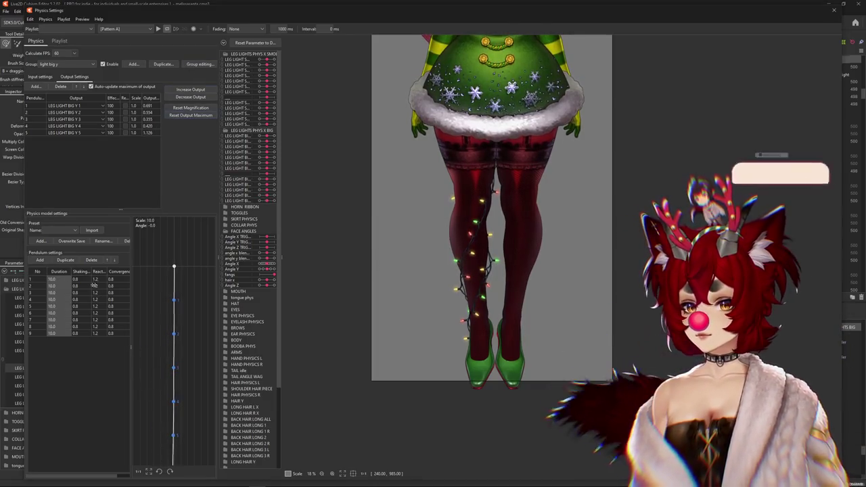
left_click(99, 271)
double_click(98, 279)
type("1.1")
key("Return")
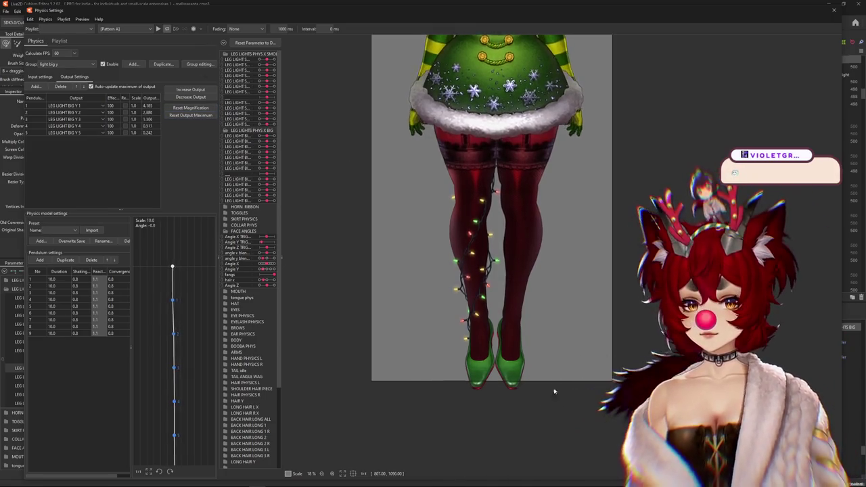
Swing the model on the canvas to test the big light physics.
left_click_drag(554, 391, 502, 197)
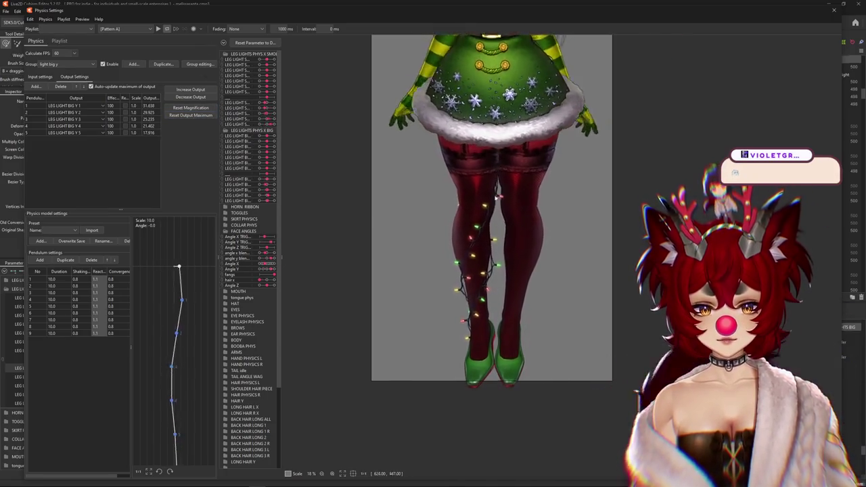
left_click_drag(520, 399, 526, 293)
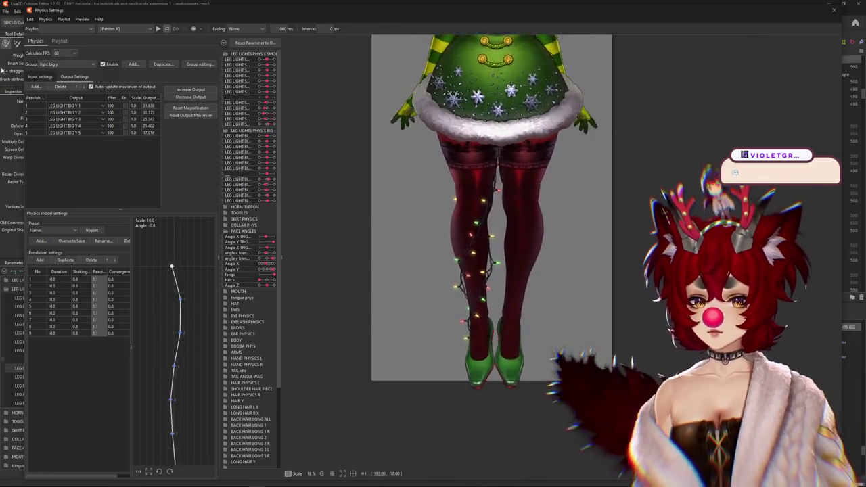
left_click(37, 75)
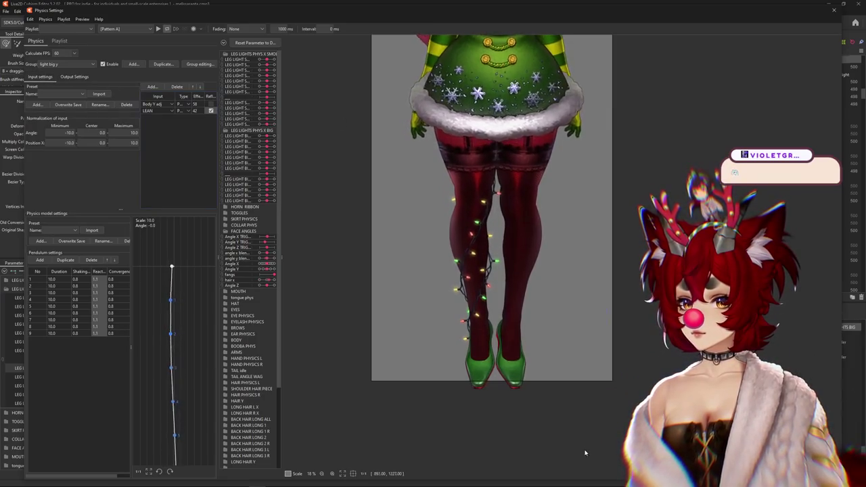
Swing the model and watch the light big y output ranges.
mouse_move(553, 149)
left_mouse_down()
mouse_move(546, 335)
mouse_move(549, 303)
mouse_move(512, 421)
left_mouse_up()
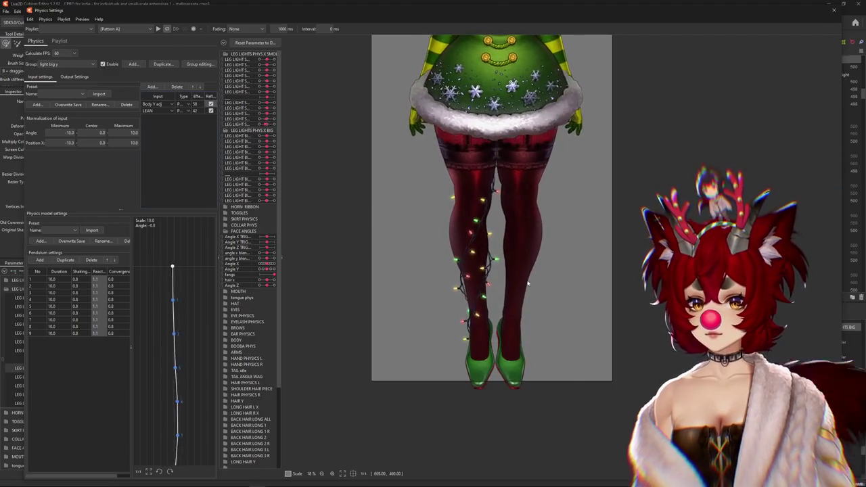
mouse_move(528, 283)
left_mouse_down()
mouse_move(532, 439)
mouse_move(545, 246)
mouse_move(534, 120)
mouse_move(524, 423)
left_mouse_up()
left_click(74, 77)
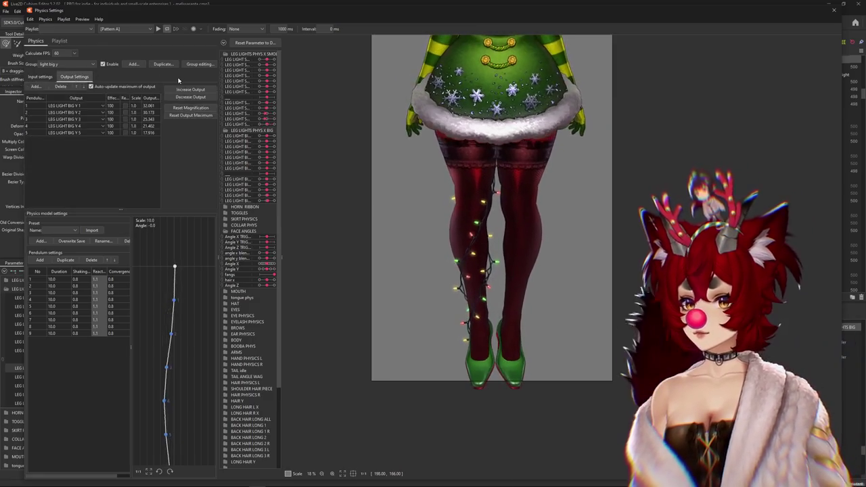
left_click_drag(523, 466, 487, 464)
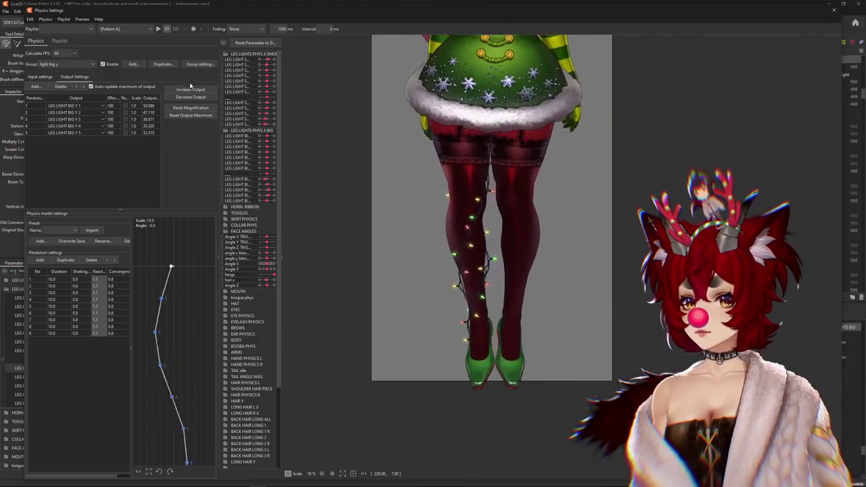
mouse_move(514, 248)
left_mouse_down()
mouse_move(492, 448)
mouse_move(493, 344)
left_mouse_up()
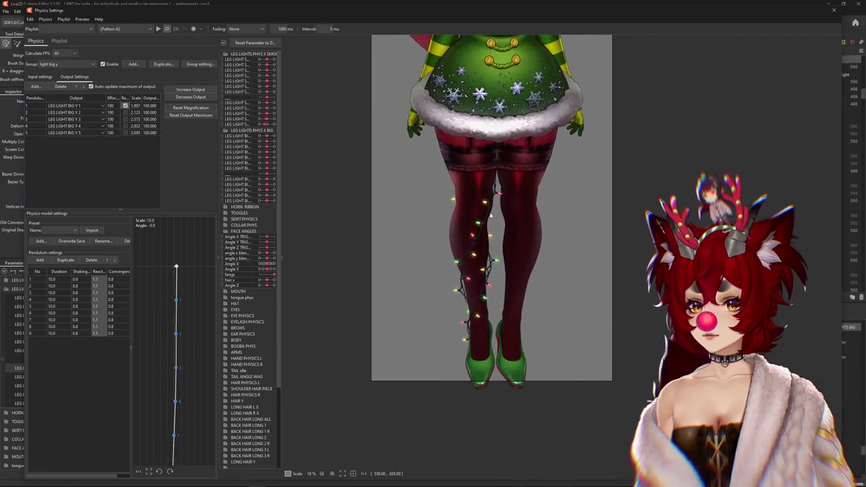
left_click_drag(491, 215, 496, 118)
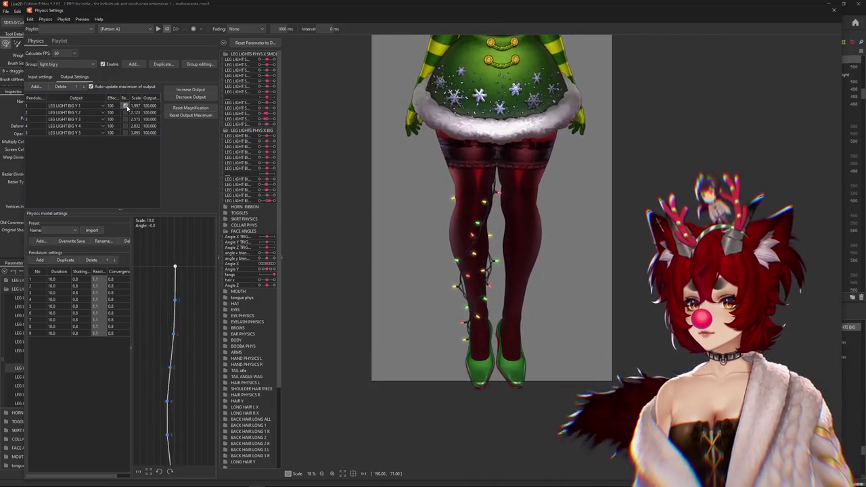
Retest swings across input and output settings until outputs reach their 100 maximum.
left_click(42, 77)
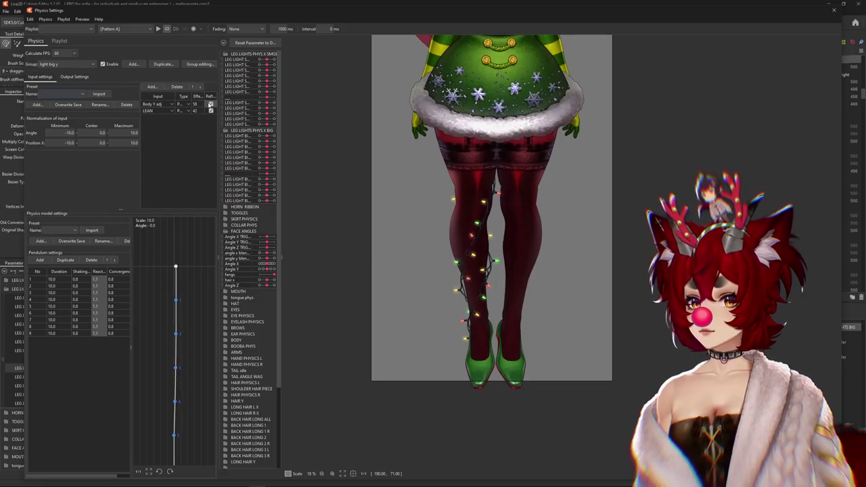
left_click_drag(518, 254, 515, 119)
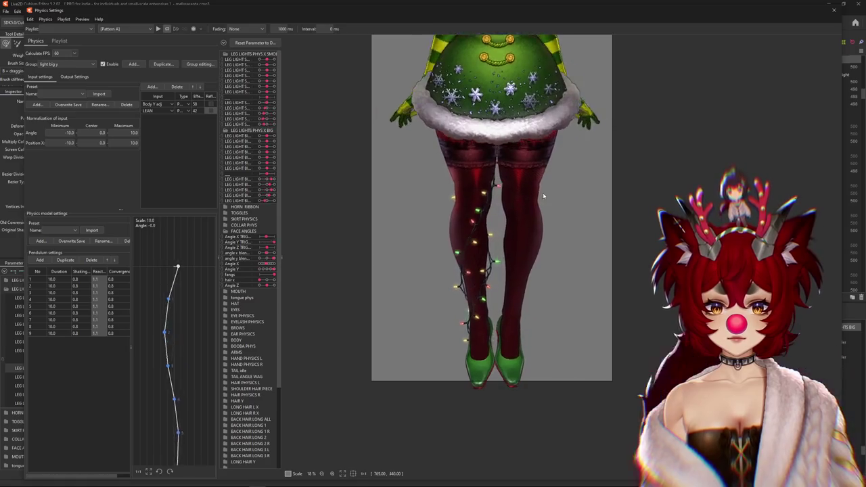
left_click(81, 77)
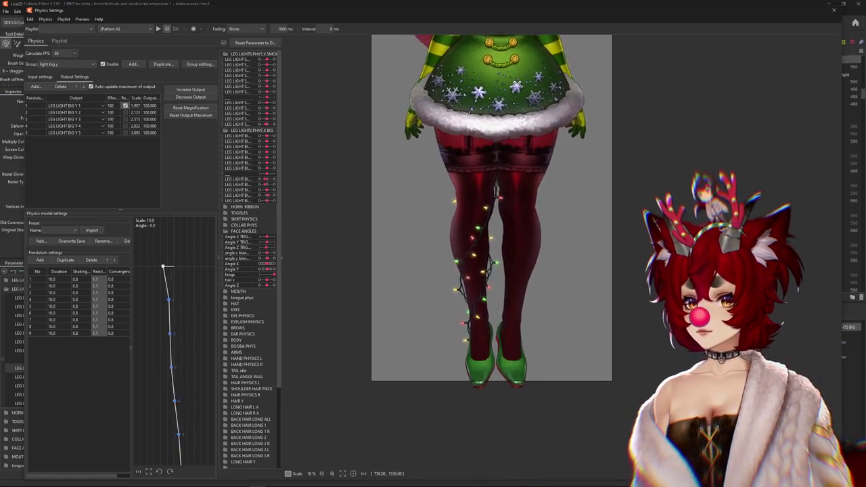
left_click_drag(534, 99, 533, 31)
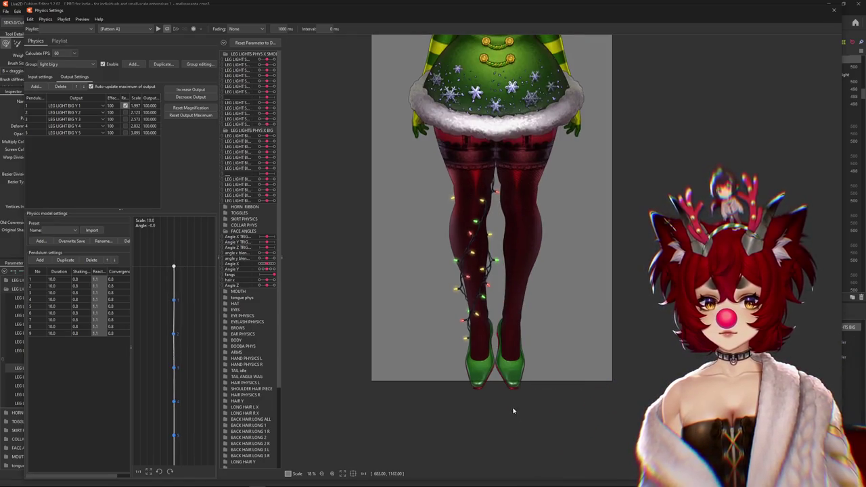
mouse_move(513, 411)
left_mouse_down()
mouse_move(505, 457)
mouse_move(511, 3)
left_mouse_up()
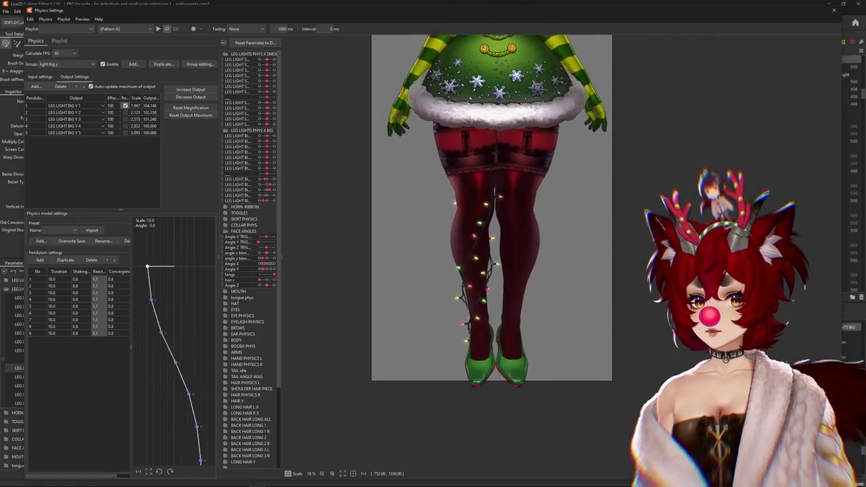
mouse_move(511, 2)
left_mouse_down()
mouse_move(530, 3)
mouse_move(548, 485)
left_mouse_up()
scroll(548, 408, "down", 2)
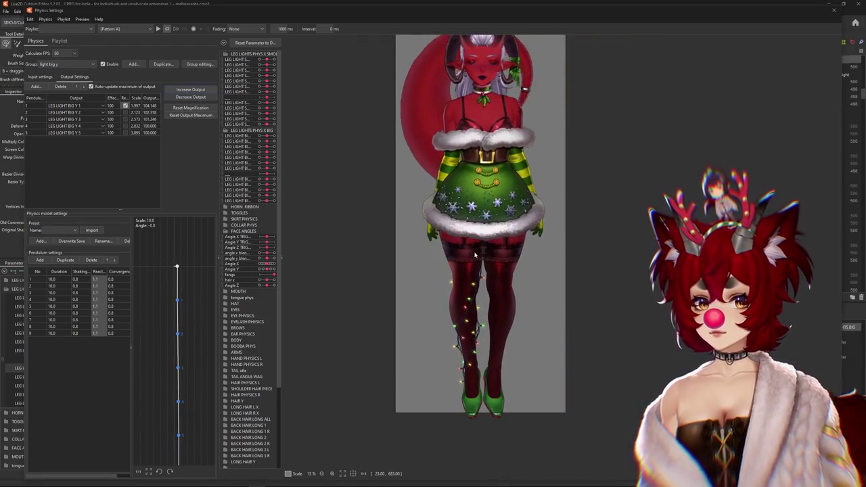
Lower the LEG LIGHT BIG Y output scales and swing the model to test.
left_click(195, 98)
left_click(456, 254)
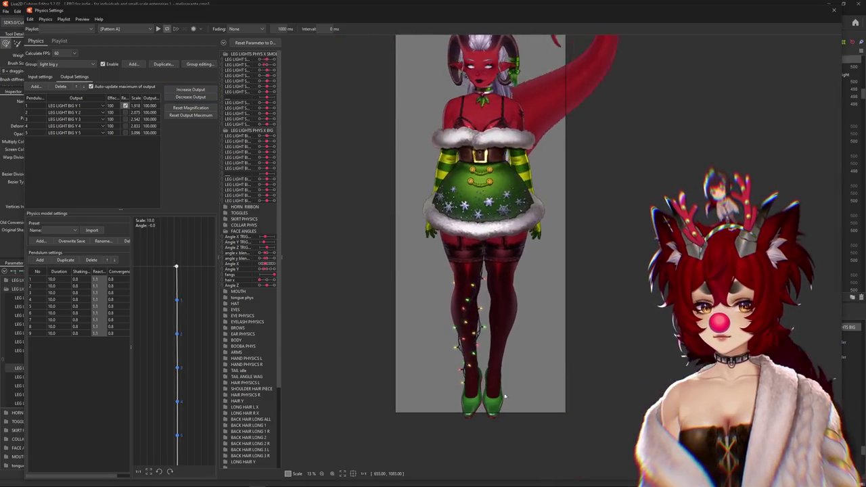
left_click_drag(505, 397, 618, 146)
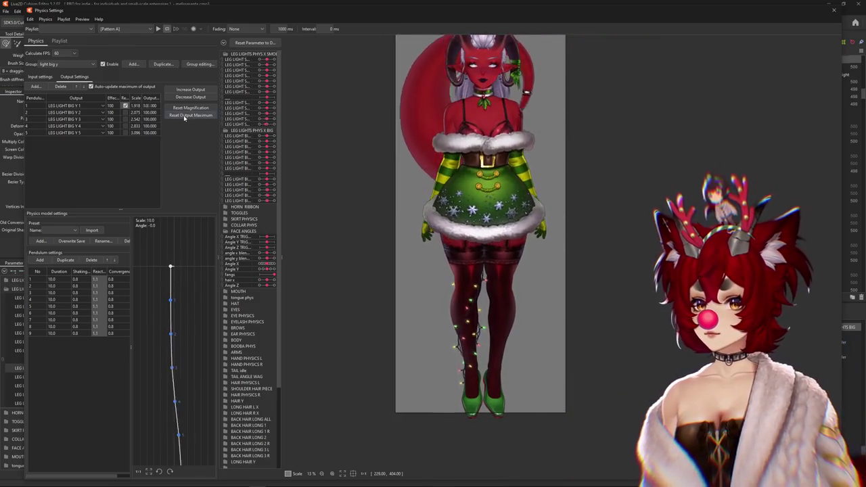
left_click_drag(529, 4, 490, 467)
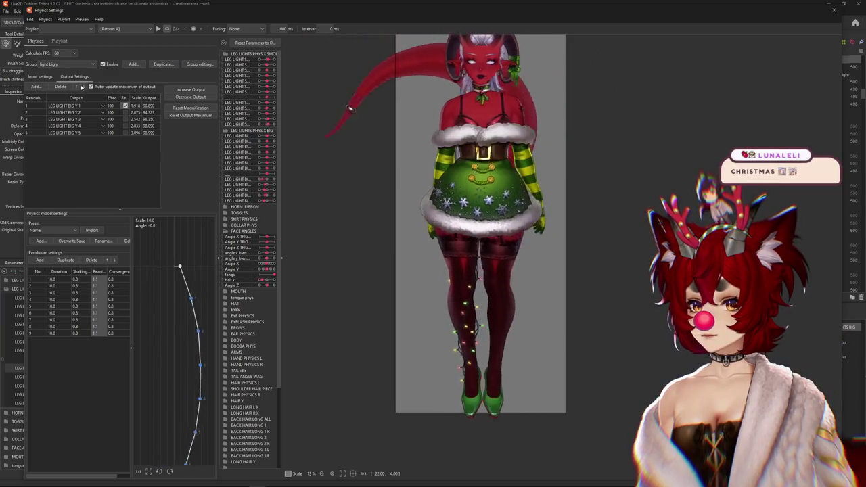
Tick Reflect on the Body Y adj input and swing the preview to check.
left_click(40, 77)
double_click(69, 142)
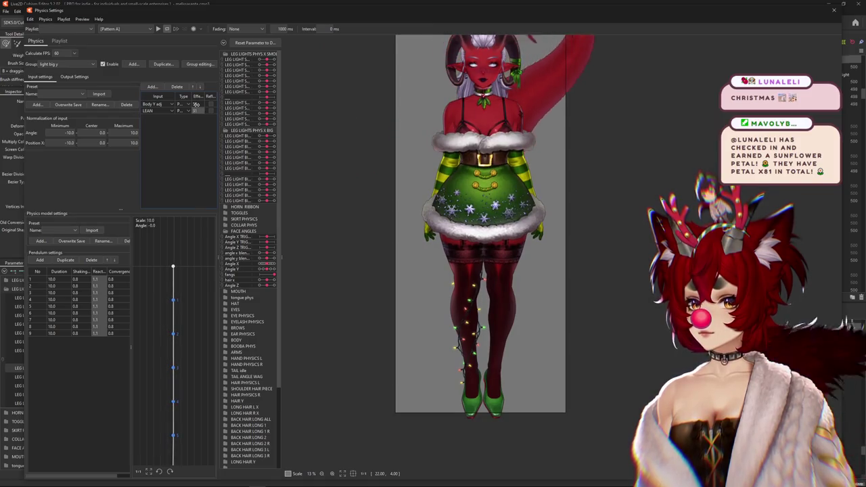
left_click(87, 78)
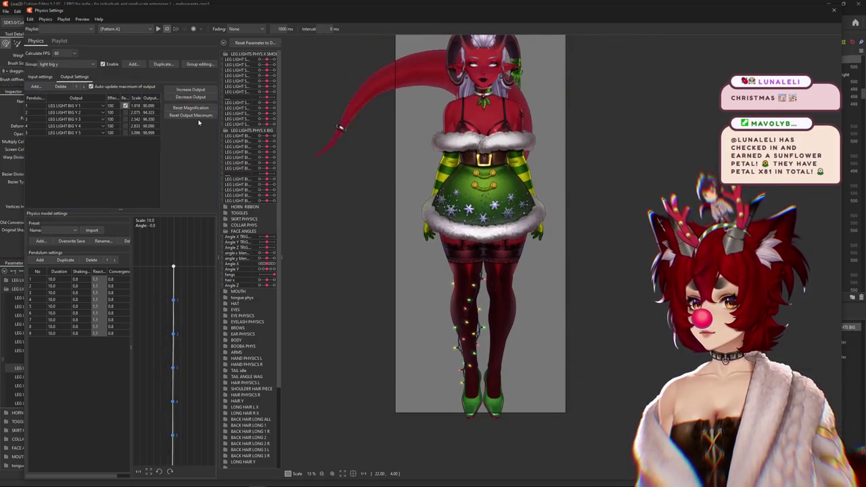
mouse_move(482, 69)
left_mouse_down()
mouse_move(491, 98)
mouse_move(479, 343)
left_mouse_up()
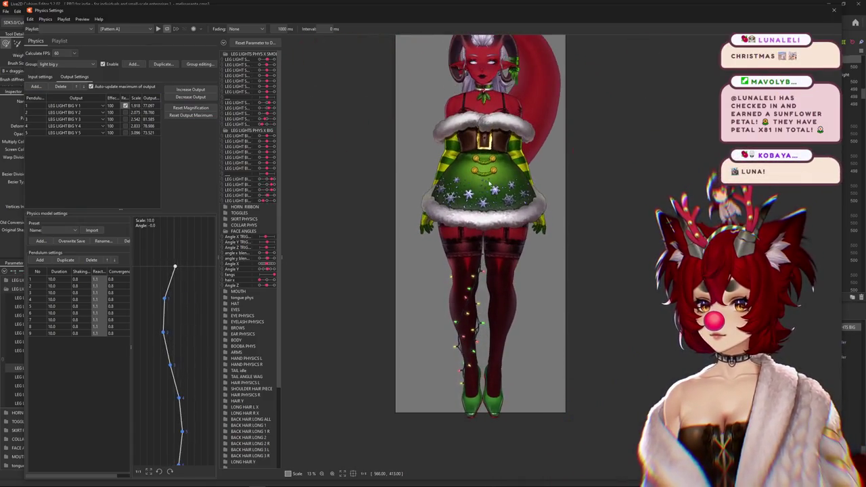
left_click(40, 76)
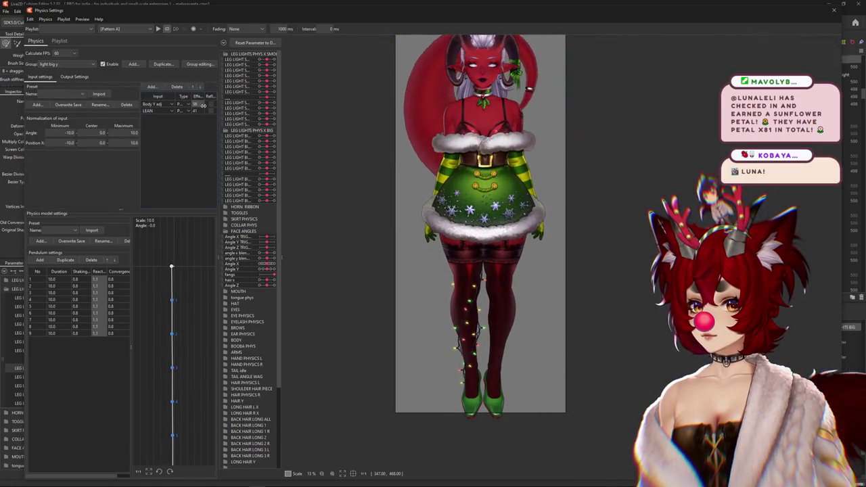
left_click(211, 104)
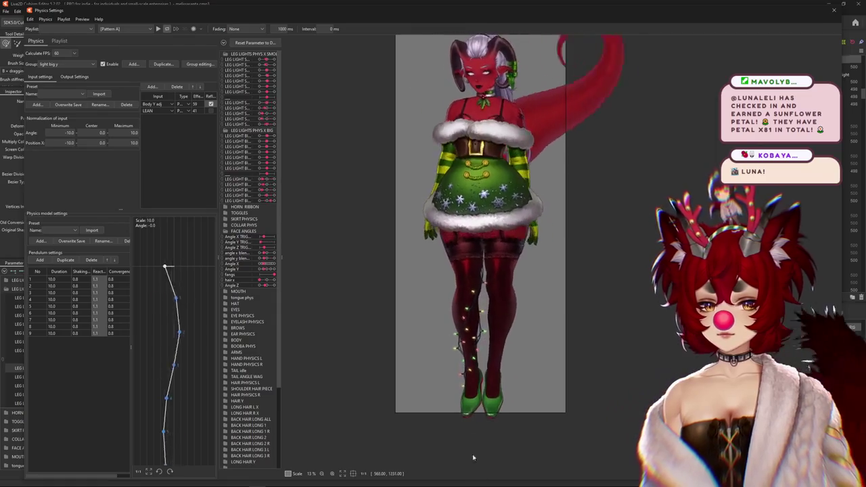
left_click_drag(473, 458, 463, 19)
Lower the LEG LIGHT BIG Y 3, 4 and 5 output scales to about 2.49, 2.525 and 2.498.
left_click(75, 76)
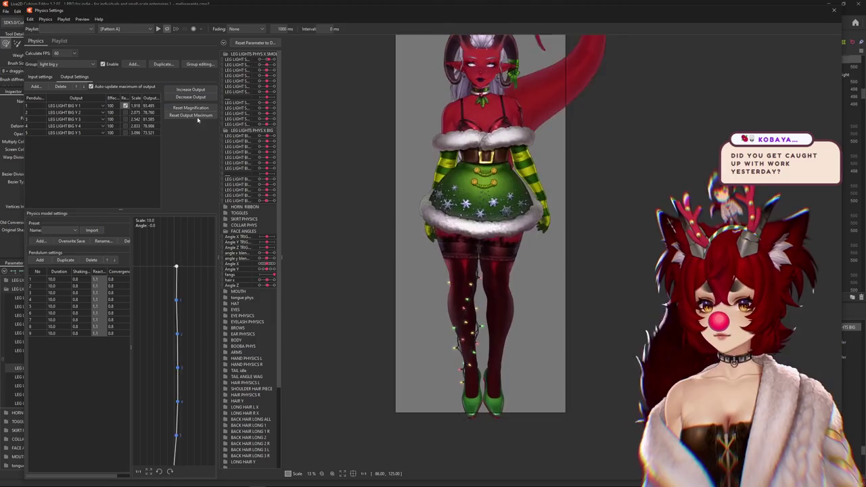
left_click(40, 77)
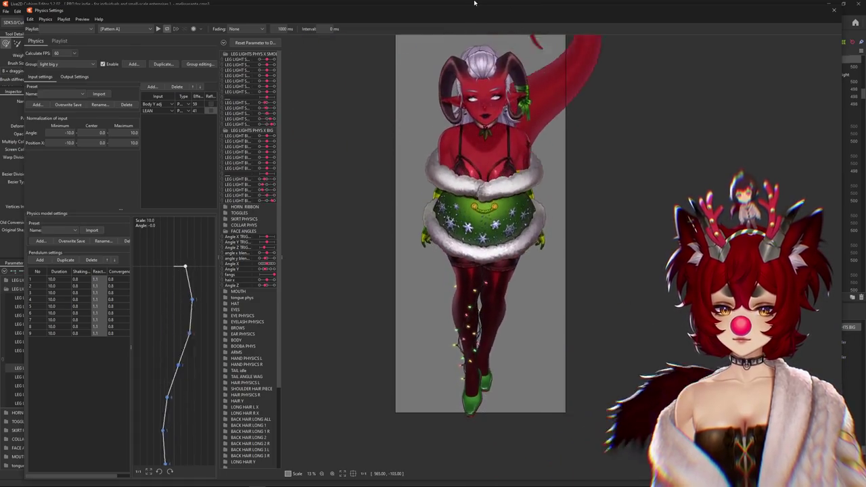
left_click(75, 76)
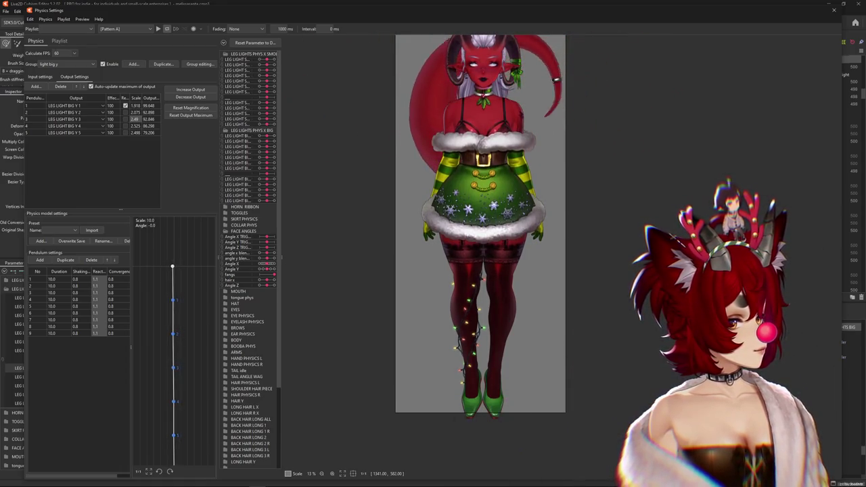
Set LEG LIGHT BIG Y 2's scale to 1.856, trim Y 3 to about 2.415, and reset output maximums.
scroll(499, 208, "up", 3)
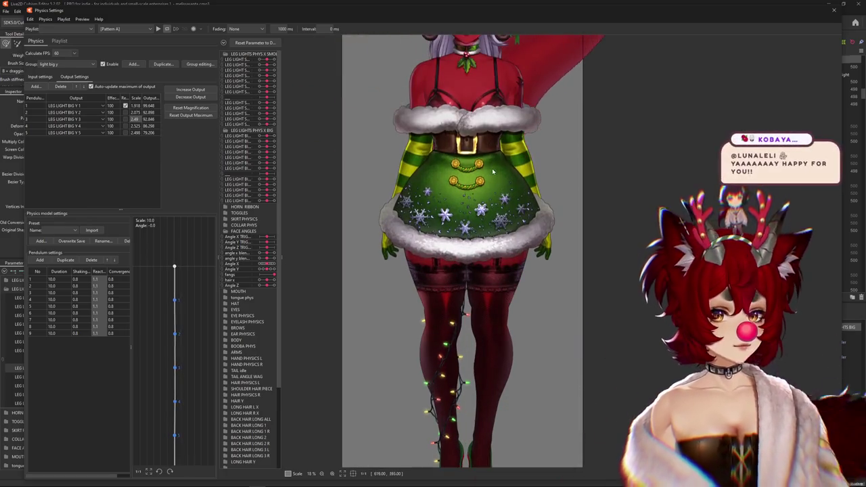
scroll(492, 290, "down", 5)
scroll(492, 290, "up", 1)
scroll(526, 355, "up", 2)
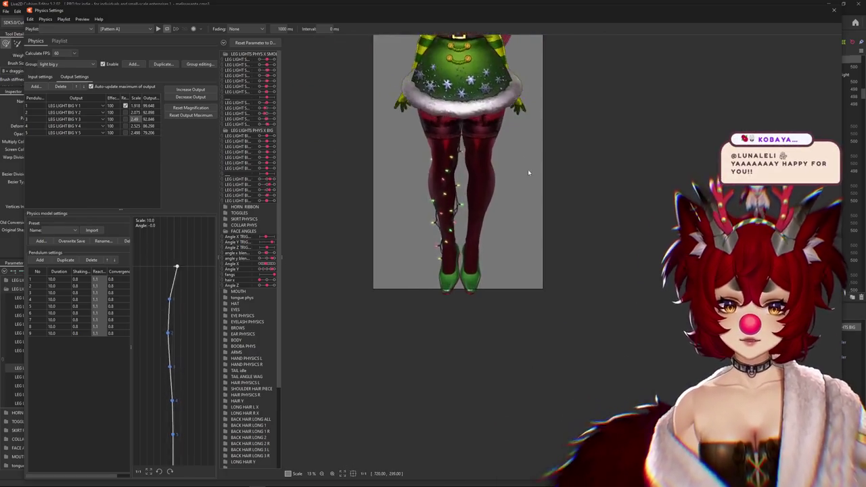
scroll(528, 203, "down", 1)
scroll(483, 277, "up", 1)
scroll(460, 279, "up", 2)
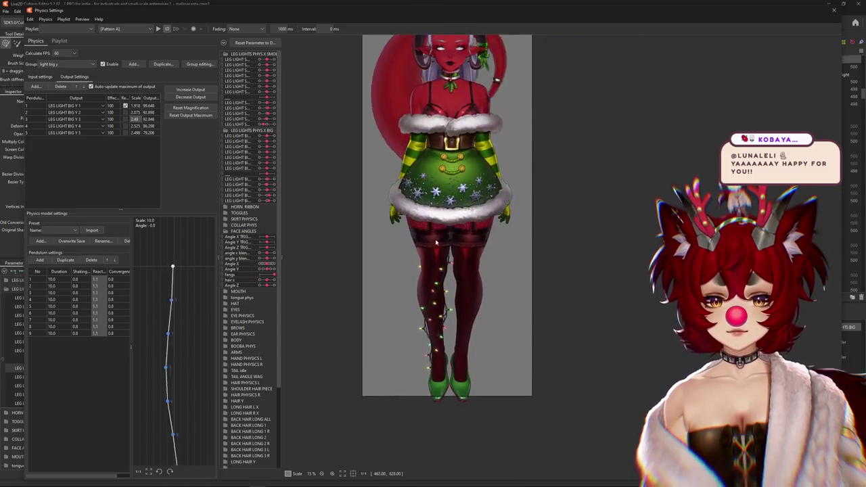
scroll(440, 282, "up", 2)
mouse_move(440, 282)
left_mouse_down()
mouse_move(463, 35)
mouse_move(460, 306)
left_mouse_up()
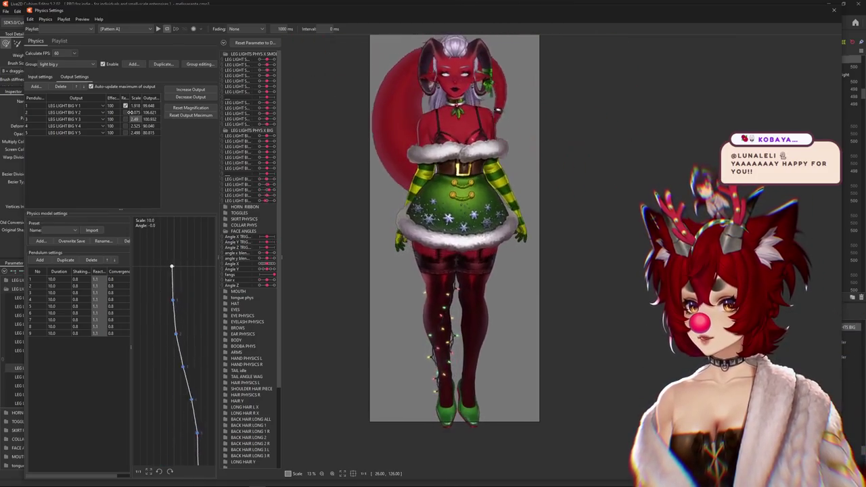
type("1.856")
key("Return")
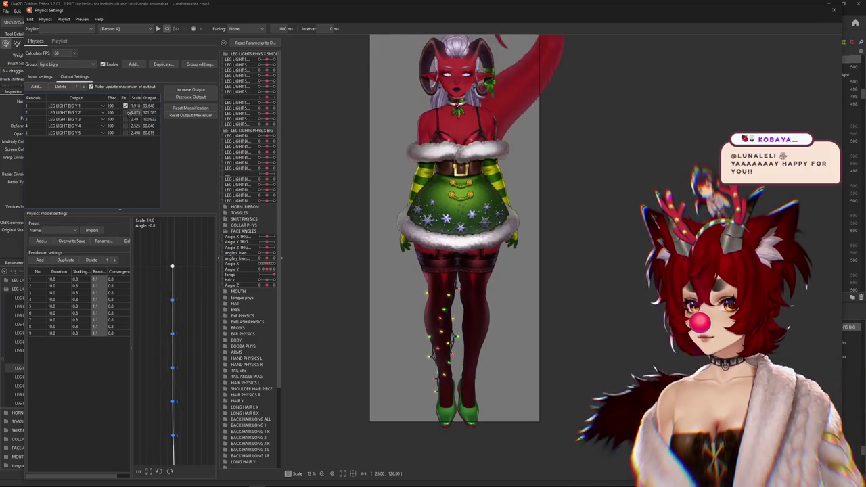
left_click(190, 115)
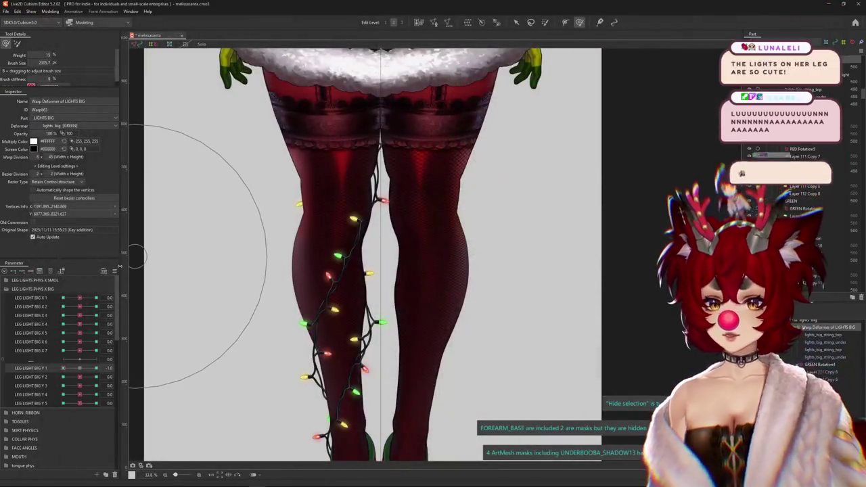
Close Physics Settings and select the STOCKING_SOFT mesh from the leg's overlap list.
right_click(134, 270)
scroll(344, 145, "up", 5)
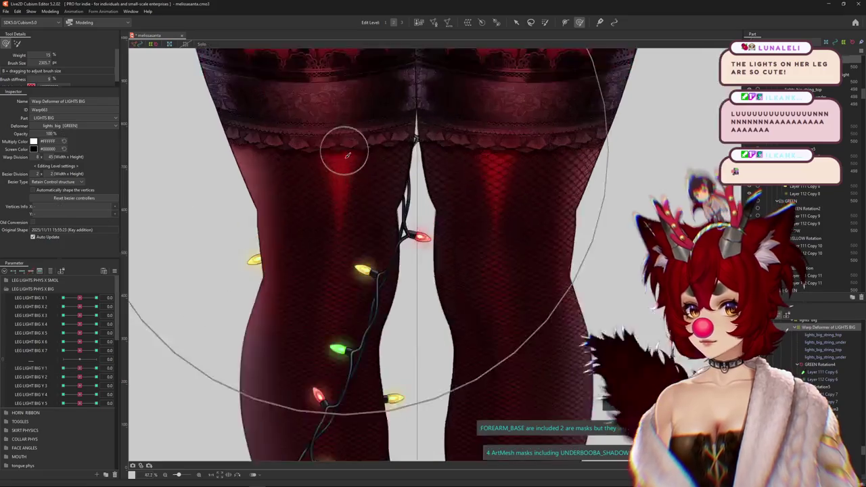
scroll(342, 176, "up", 3)
right_click(342, 188)
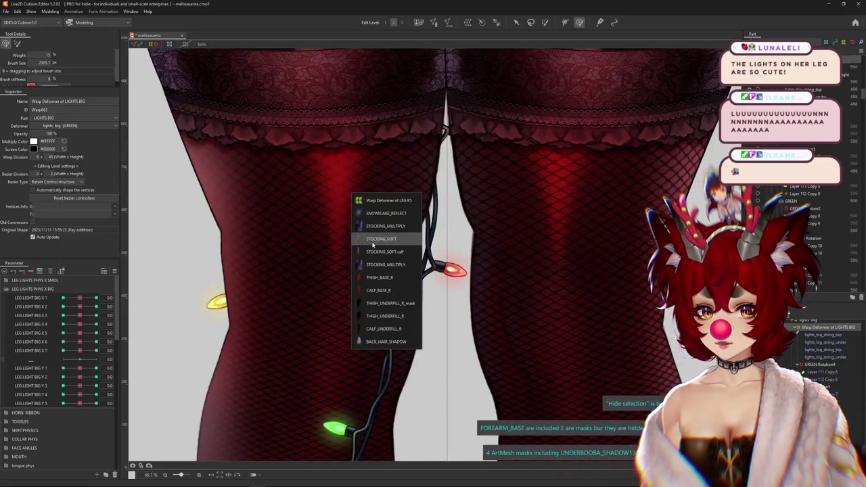
left_click(376, 238)
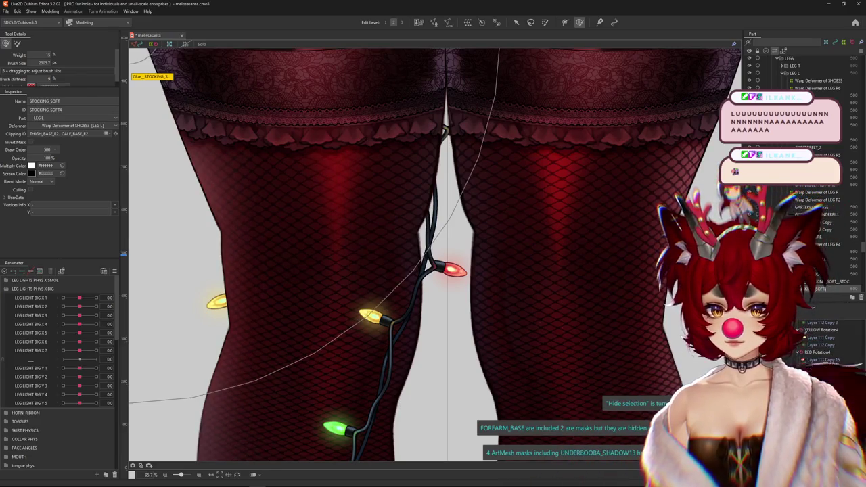
Zoom the canvas out to show the whole character.
scroll(561, 259, "down", 2)
scroll(562, 258, "down", 3)
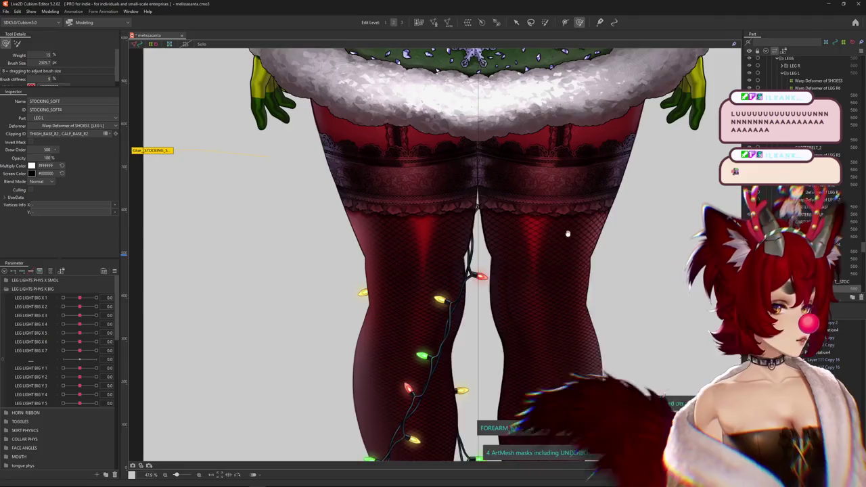
scroll(562, 259, "up", 1)
scroll(568, 264, "up", 1)
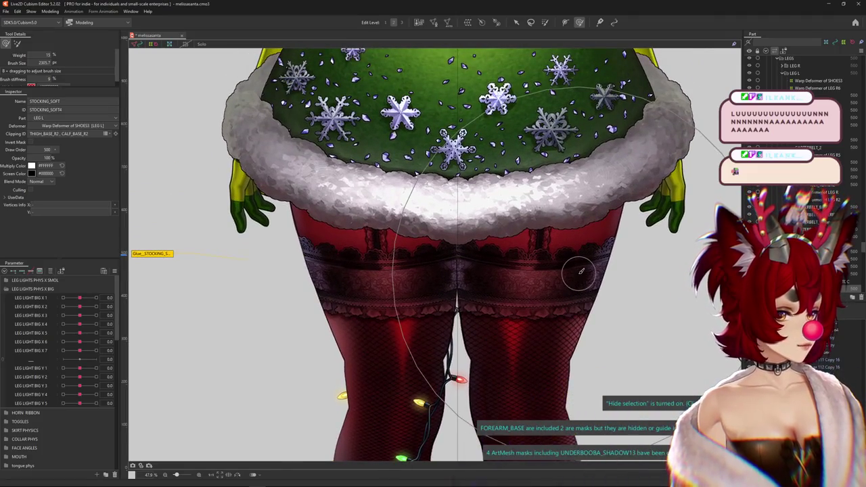
scroll(565, 274, "down", 1)
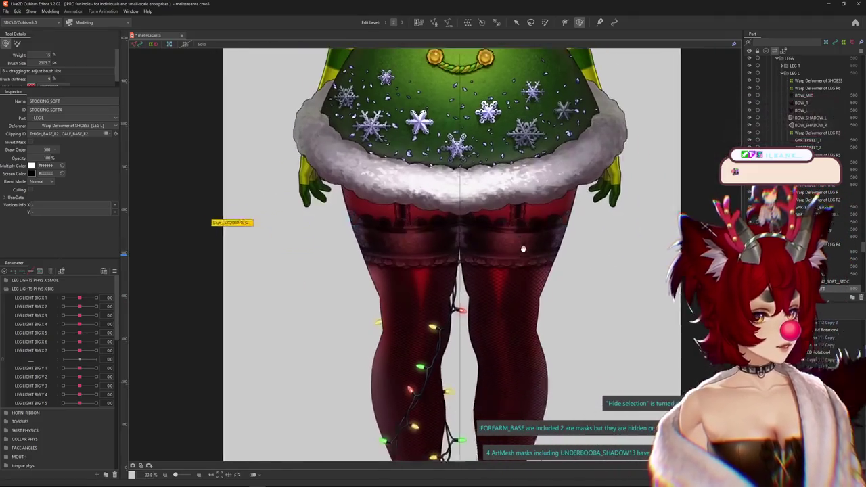
scroll(541, 271, "down", 2)
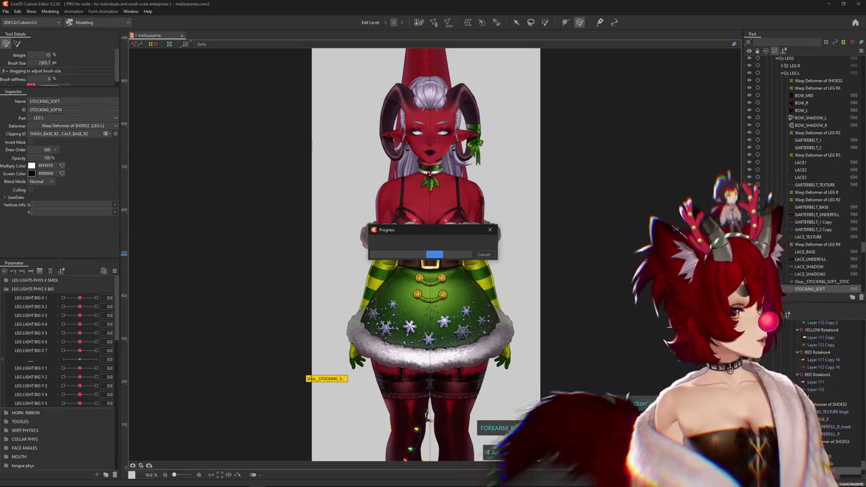
Reopen Modeling > Physics Settings and swing the preview model left and right to test the lights.
left_click(50, 12)
left_click(74, 162)
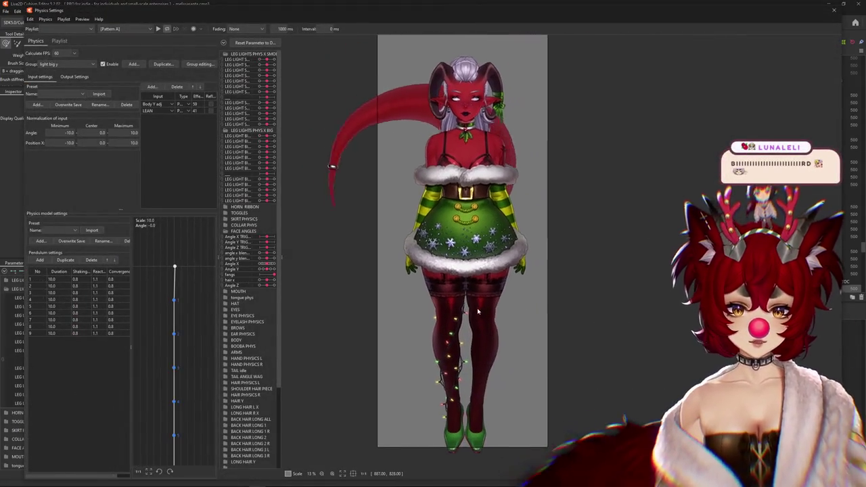
left_click_drag(470, 309, 344, 285)
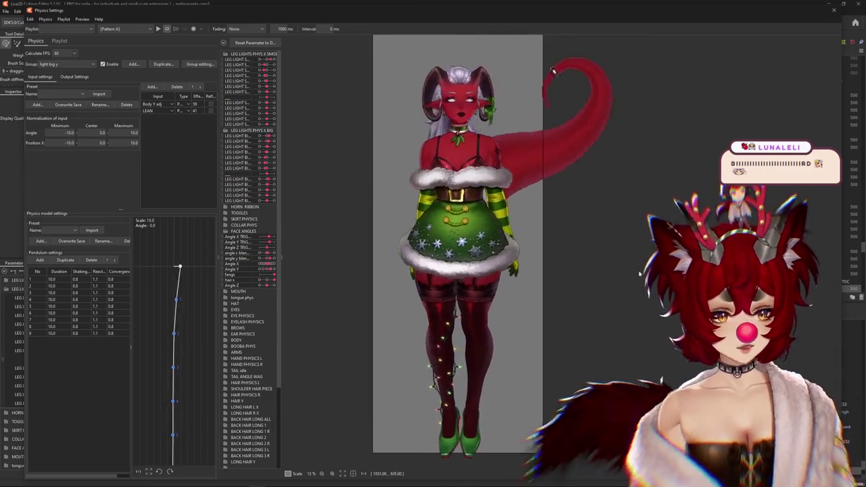
mouse_move(344, 285)
left_mouse_down()
mouse_move(602, 255)
mouse_move(358, 240)
left_mouse_up()
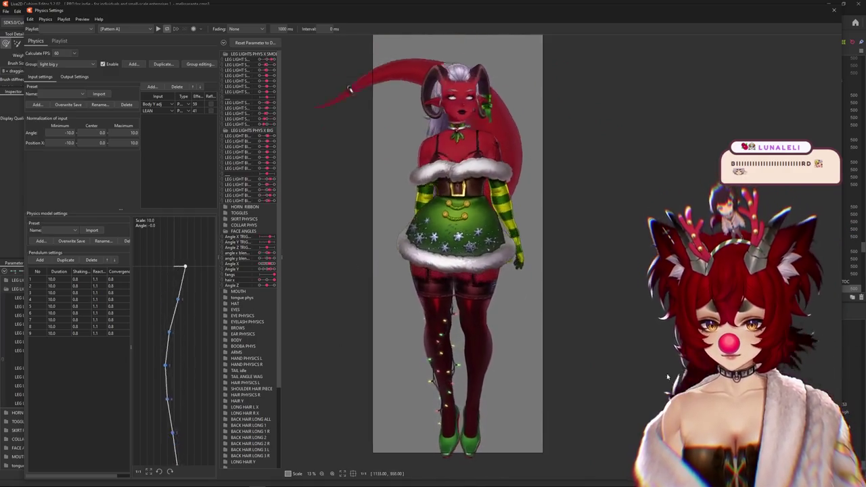